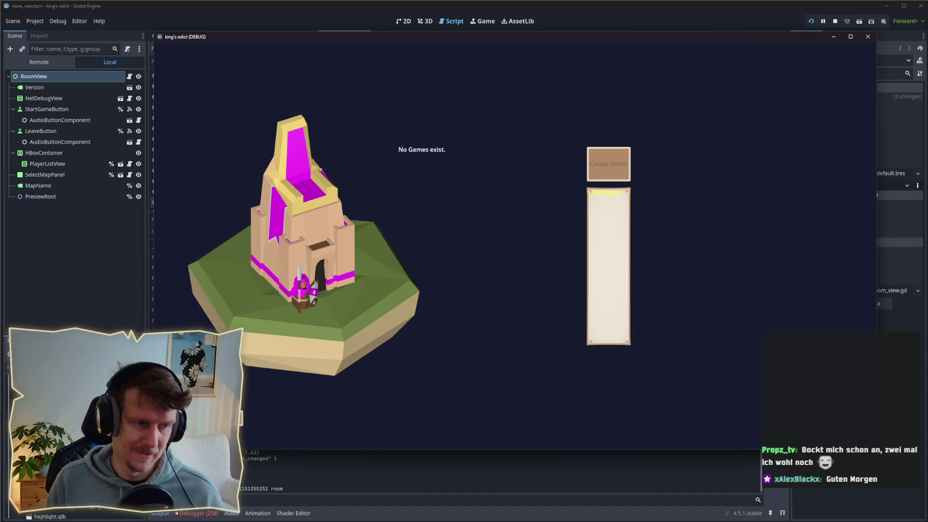
Step: Exit the running King's Edict game, close its window, and switch to the 3D workspace
key("Escape")
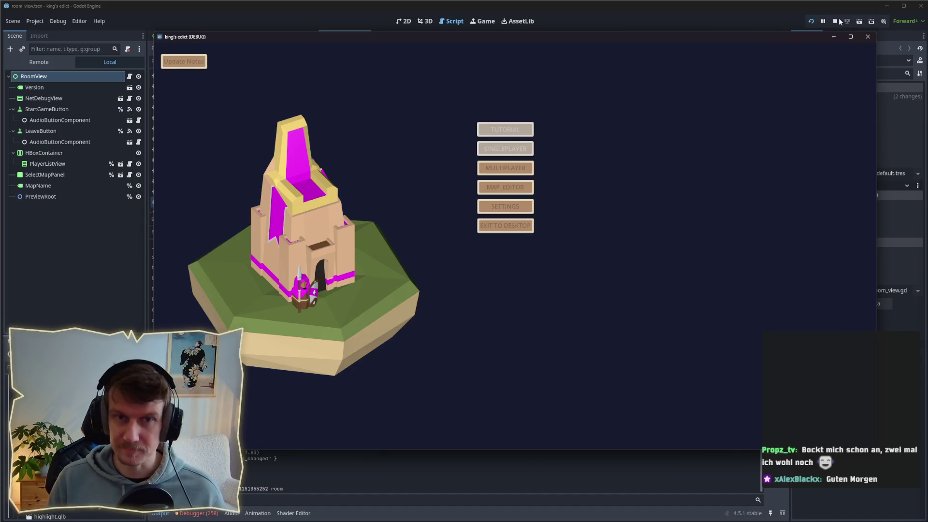
left_click(837, 21)
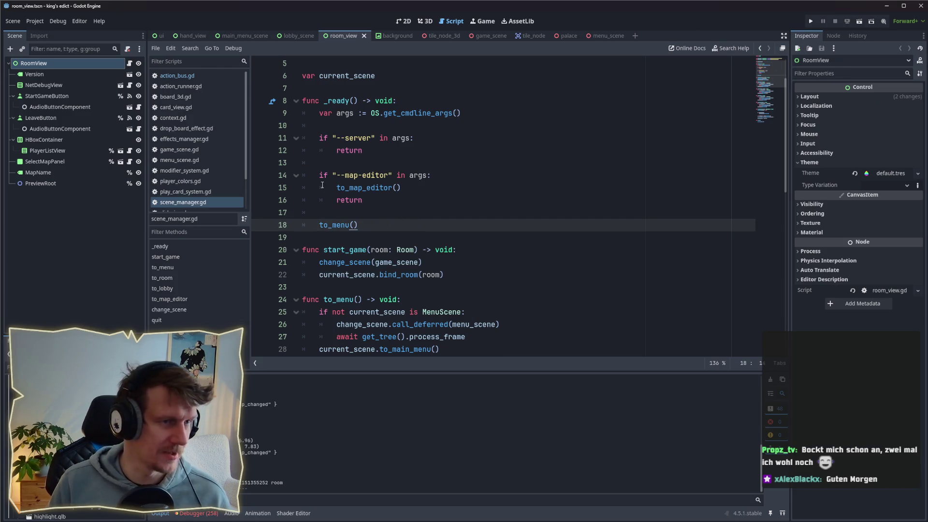
scroll(300, 181, "down", 1)
scroll(300, 181, "up", 1)
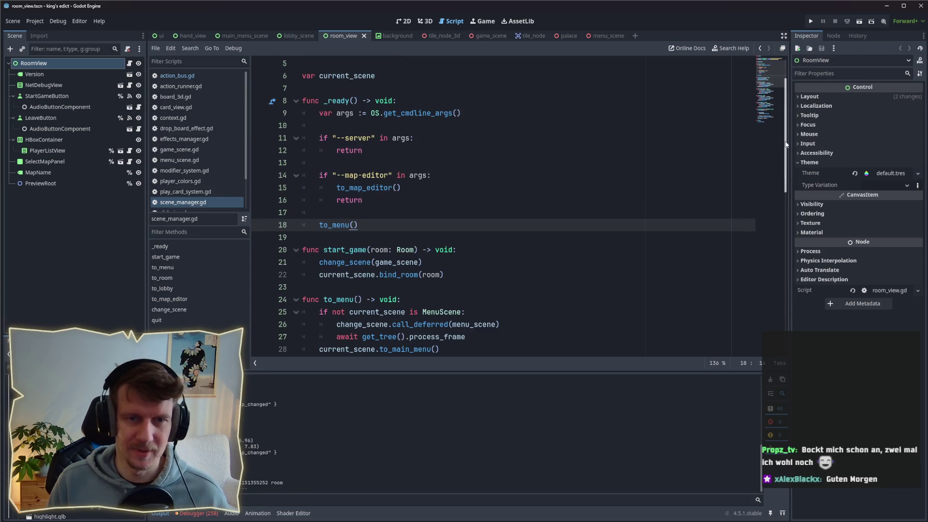
scroll(784, 116, "up", 2)
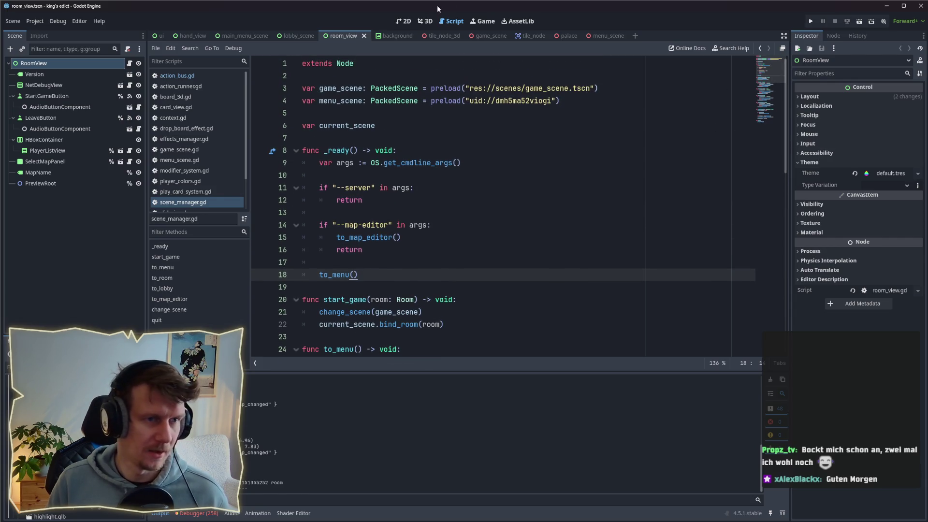
left_click(425, 21)
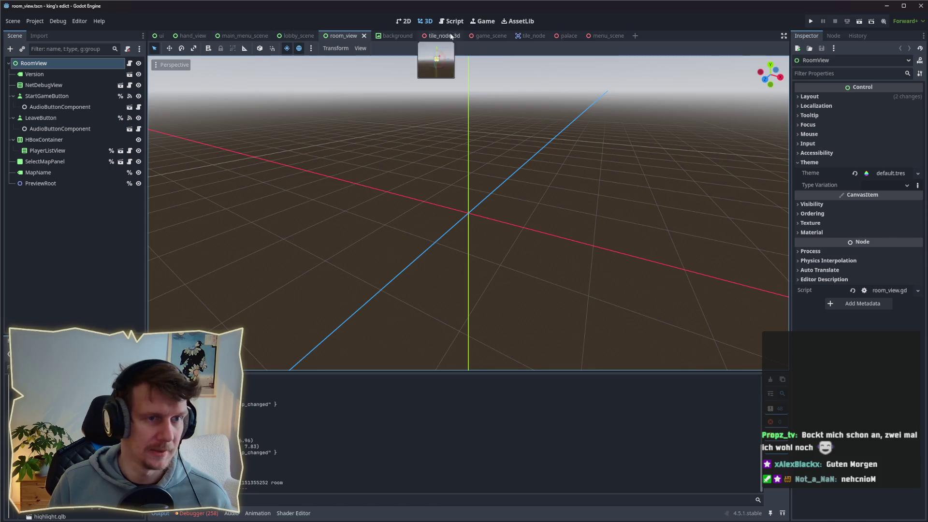
Step: Open menu_scene in the editor, passing through the game_scene tab
left_click(497, 38)
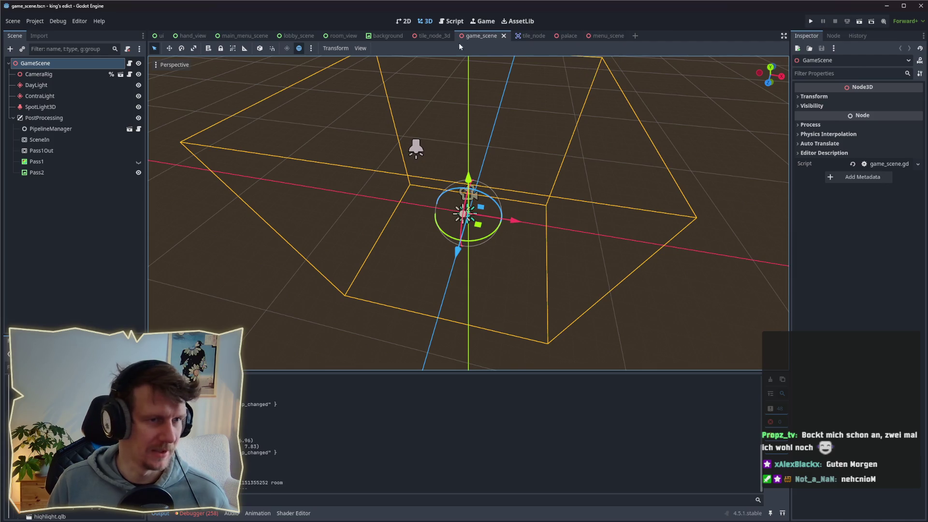
left_click(599, 37)
scroll(430, 236, "up", 4)
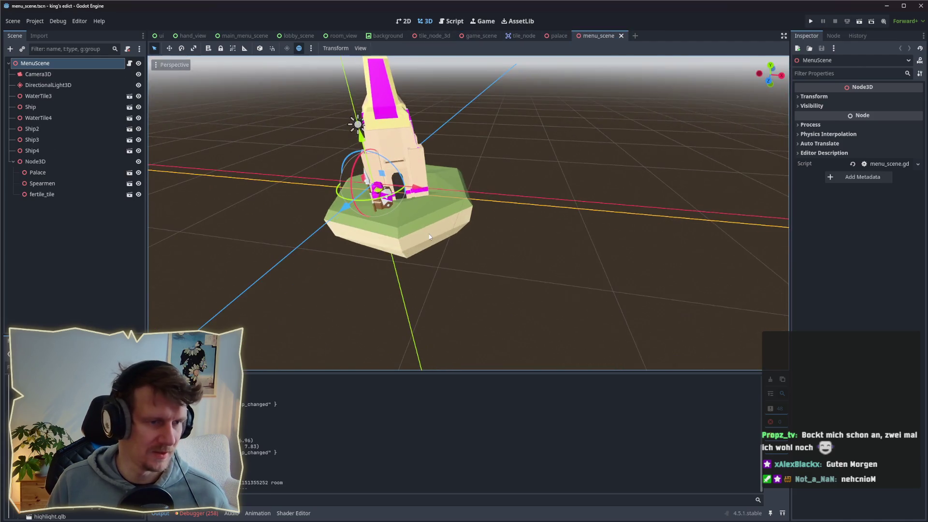
scroll(430, 236, "down", 4)
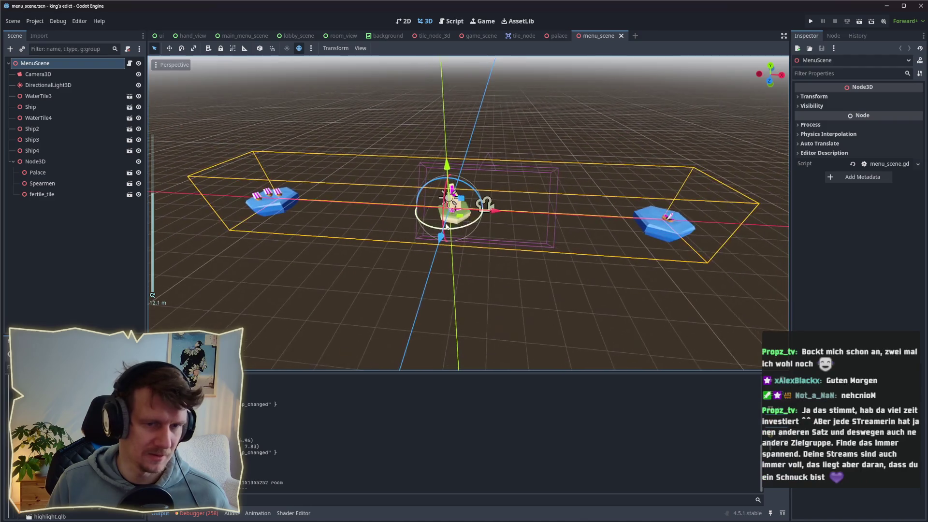
scroll(447, 221, "up", 8)
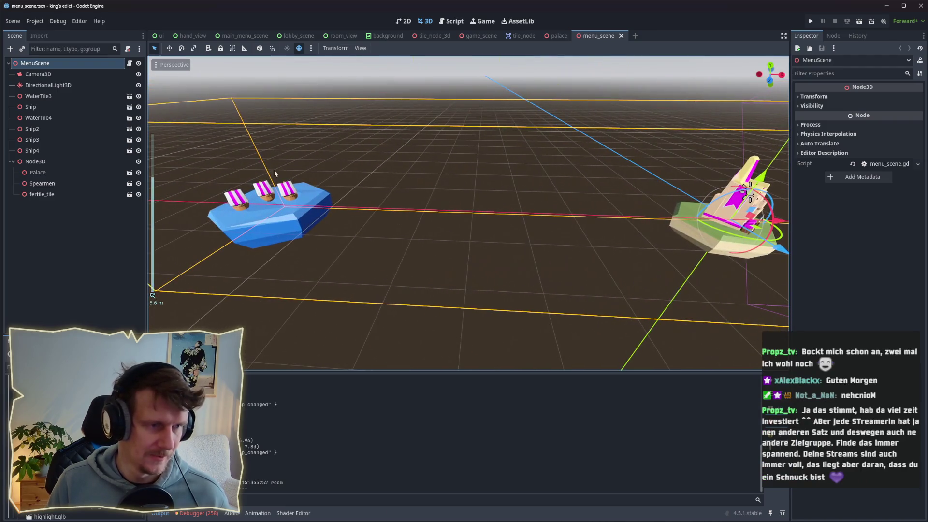
Step: Orbit and zoom the viewport around the palace island and the ship water tile
mouse_move(274, 173)
left_mouse_down()
mouse_move(323, 226)
mouse_move(291, 222)
mouse_move(386, 200)
mouse_move(270, 213)
mouse_move(533, 242)
mouse_move(454, 237)
left_mouse_up()
scroll(528, 245, "up", 3)
scroll(454, 236, "down", 6)
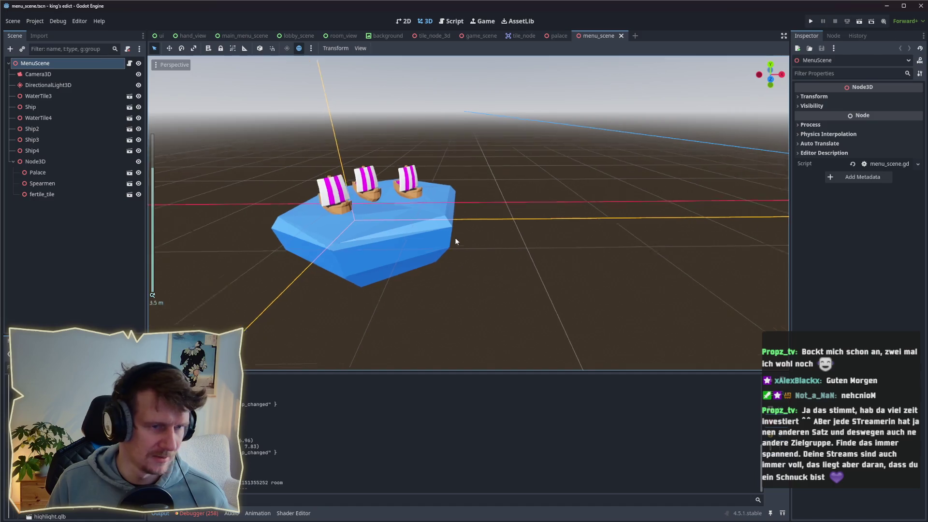
mouse_move(634, 235)
left_mouse_down()
mouse_move(676, 183)
mouse_move(492, 250)
mouse_move(459, 246)
mouse_move(418, 261)
mouse_move(441, 247)
left_mouse_up()
scroll(429, 257, "up", 6)
scroll(429, 257, "down", 3)
scroll(443, 245, "up", 3)
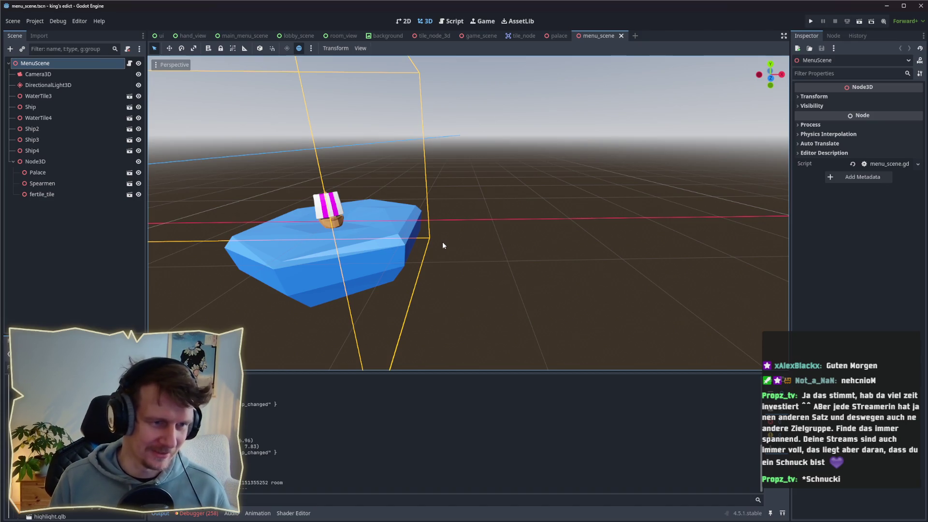
scroll(440, 243, "up", 4)
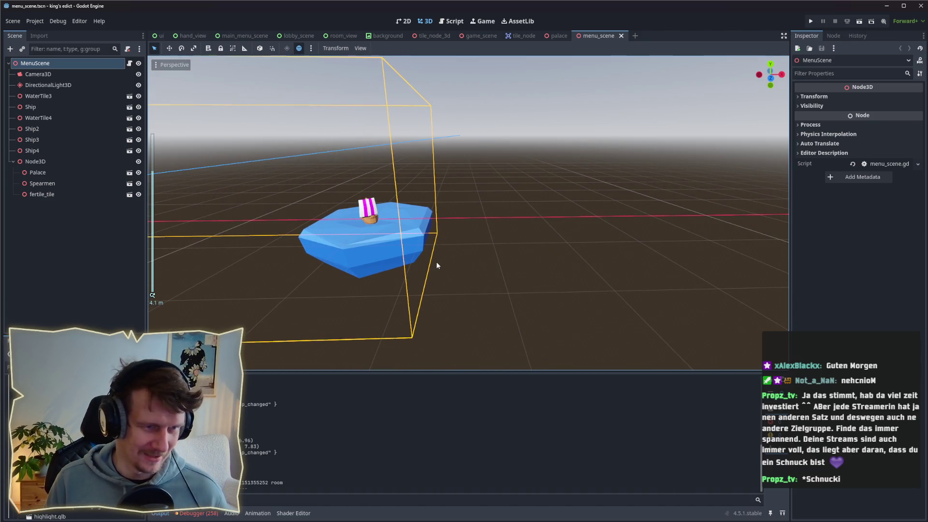
left_click_drag(432, 263, 468, 251)
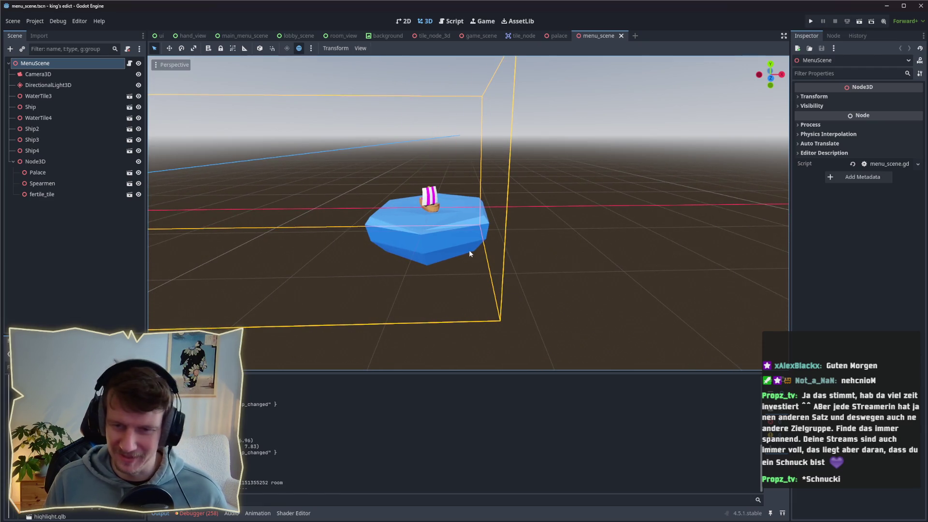
left_click_drag(375, 255, 430, 259)
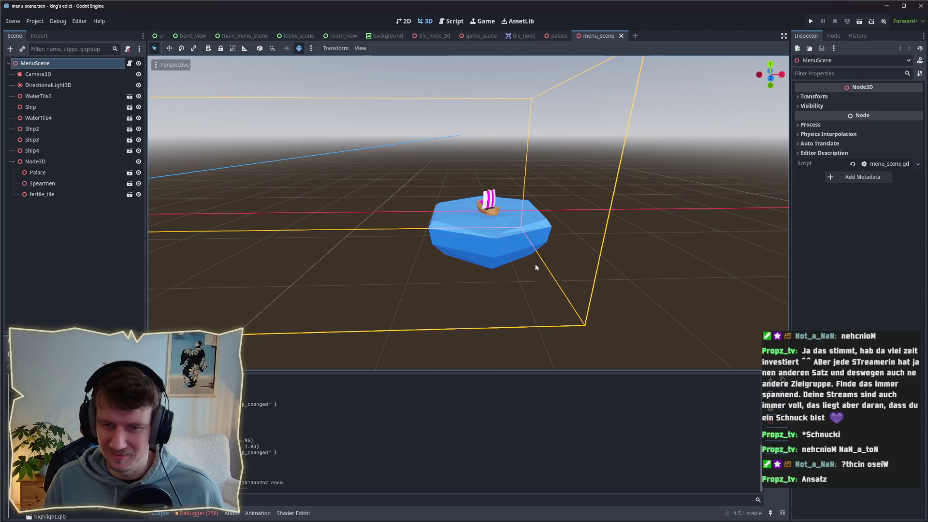
scroll(535, 263, "down", 5)
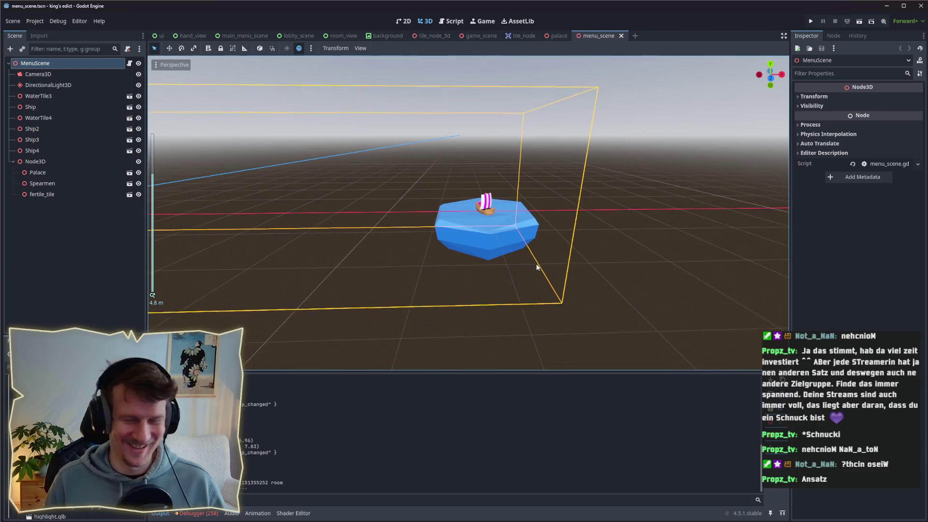
Step: Orbit and zoom the 3D view to centre the palace island
scroll(448, 259, "up", 3)
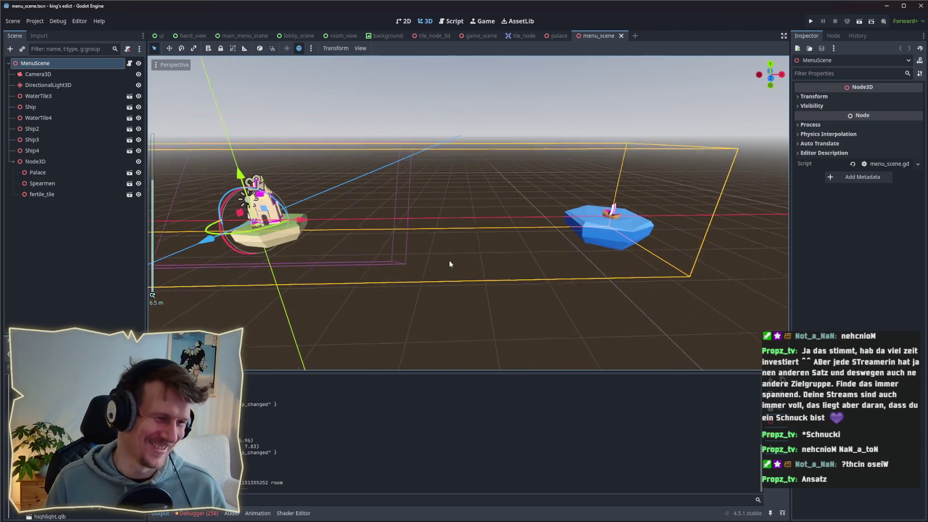
scroll(447, 264, "down", 3)
scroll(466, 264, "up", 3)
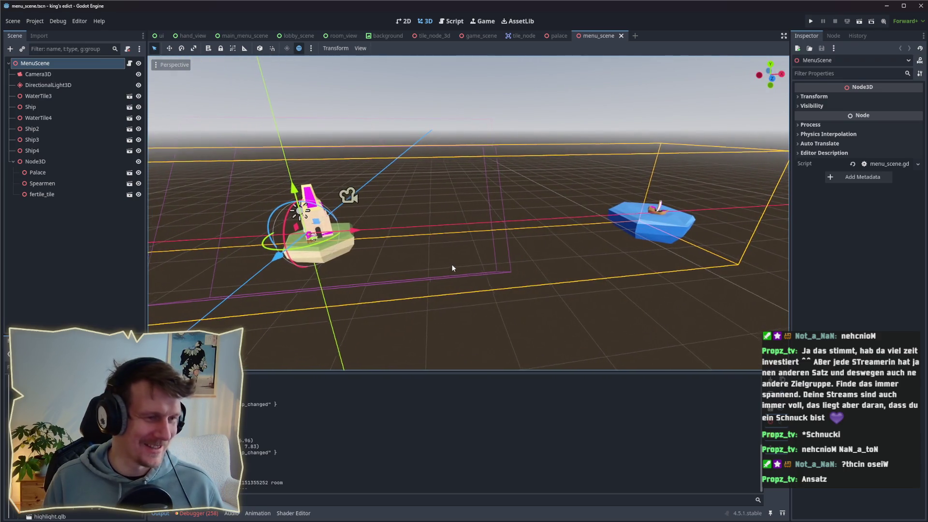
mouse_move(451, 263)
left_mouse_down()
mouse_move(581, 265)
mouse_move(547, 251)
mouse_move(552, 263)
mouse_move(545, 259)
left_mouse_up()
scroll(589, 266, "up", 2)
scroll(548, 250, "up", 1)
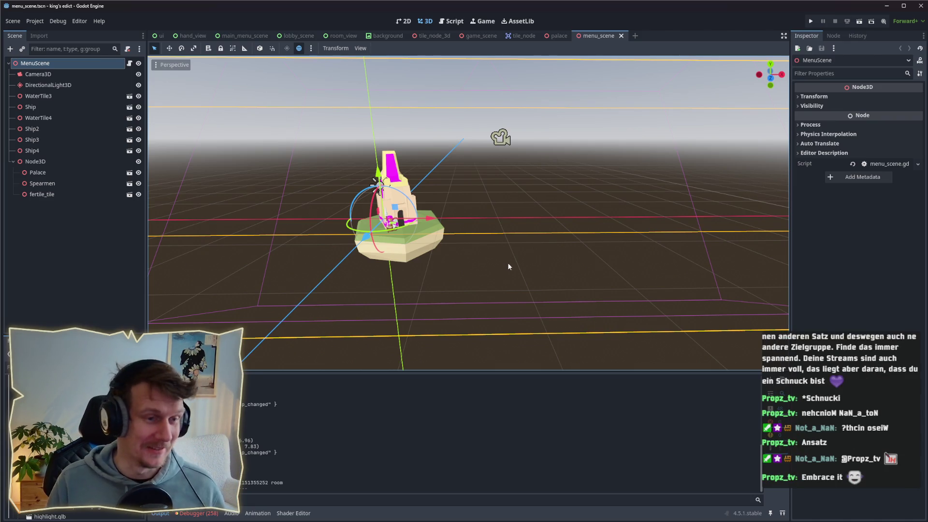
scroll(508, 272, "down", 3)
scroll(507, 272, "up", 2)
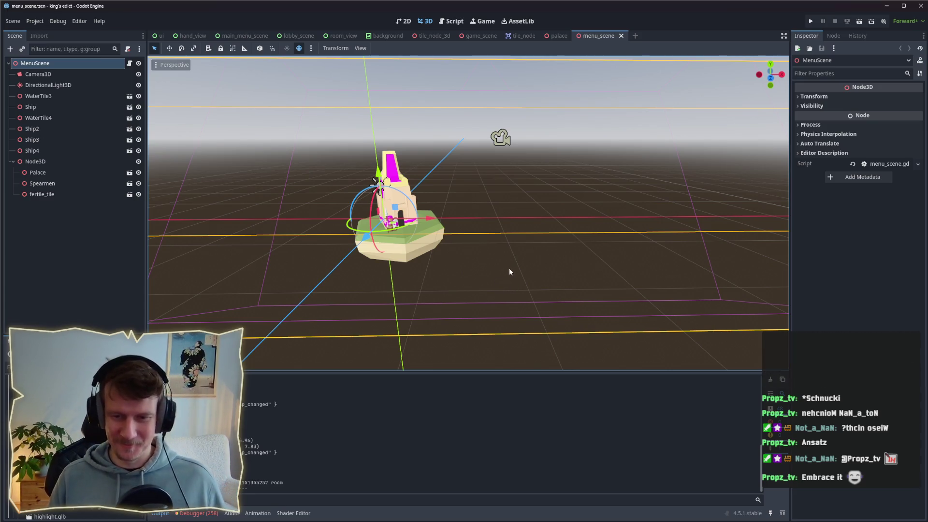
Step: Zoom in around the palace island, then open the menu_scene.gd script
scroll(510, 271, "up", 3)
scroll(510, 273, "up", 2)
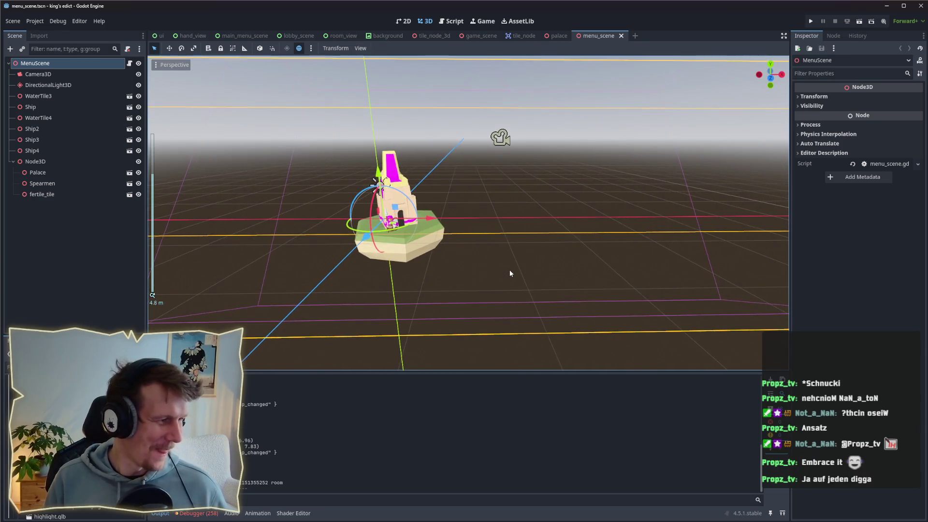
scroll(509, 274, "up", 1)
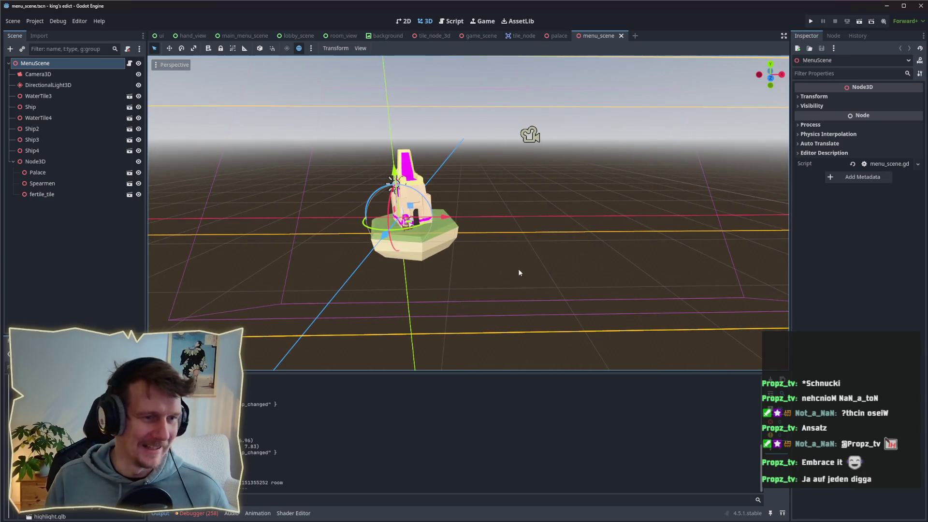
scroll(514, 275, "up", 1)
scroll(514, 274, "up", 2)
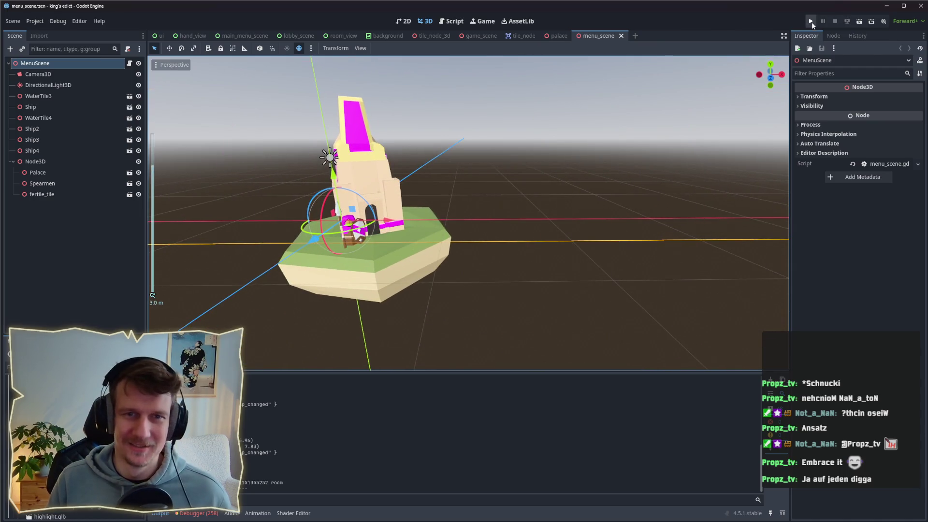
left_click_drag(545, 247, 482, 245)
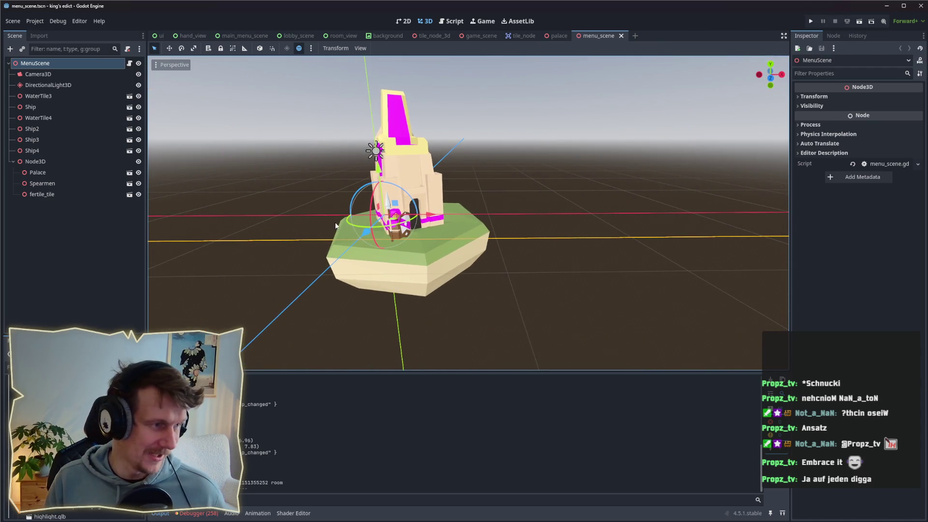
left_click(129, 63)
scroll(536, 320, "down", 1)
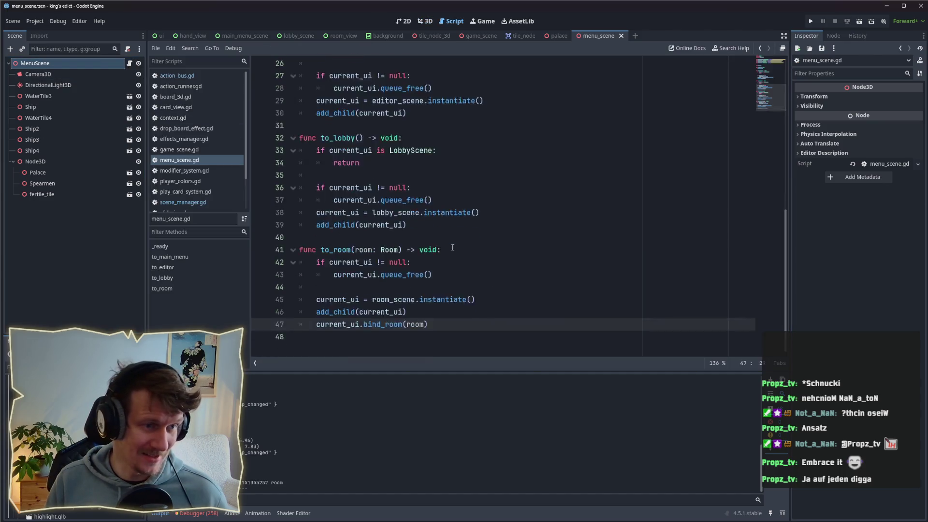
scroll(536, 321, "up", 7)
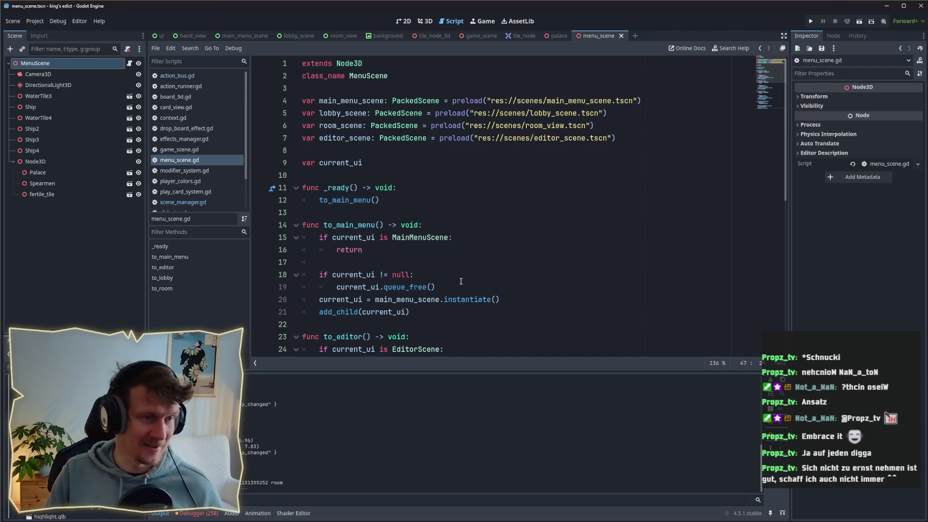
scroll(437, 208, "down", 2)
mouse_move(428, 236)
left_mouse_down()
mouse_move(375, 225)
mouse_move(295, 151)
left_mouse_up()
left_click(431, 179)
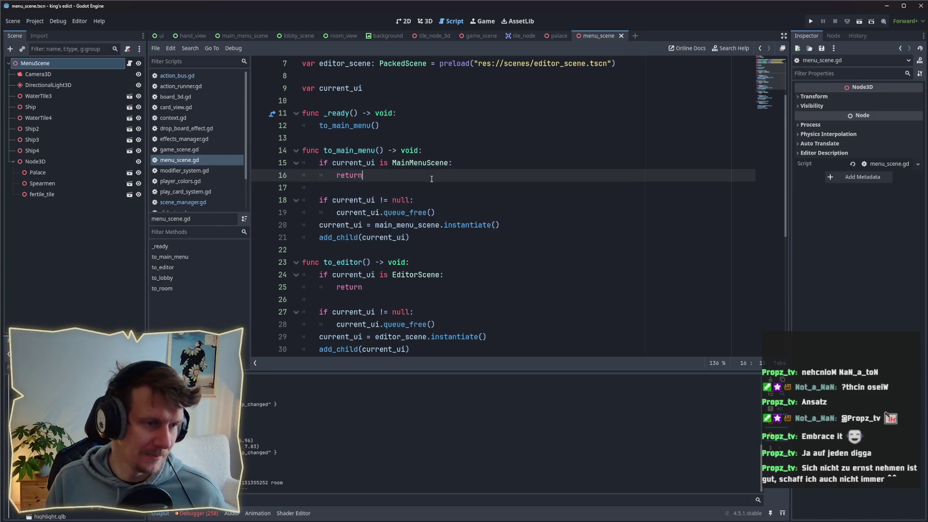
scroll(431, 179, "down", 4)
scroll(432, 179, "up", 4)
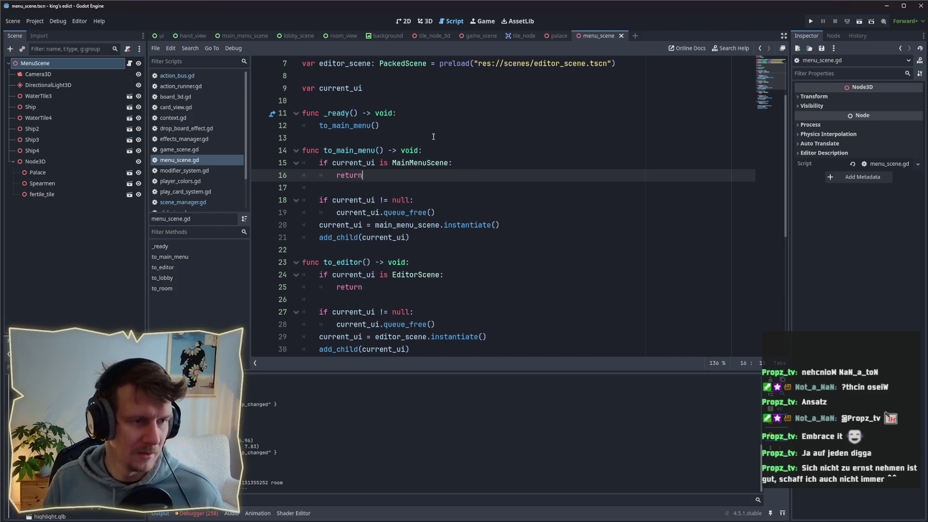
left_click(400, 184)
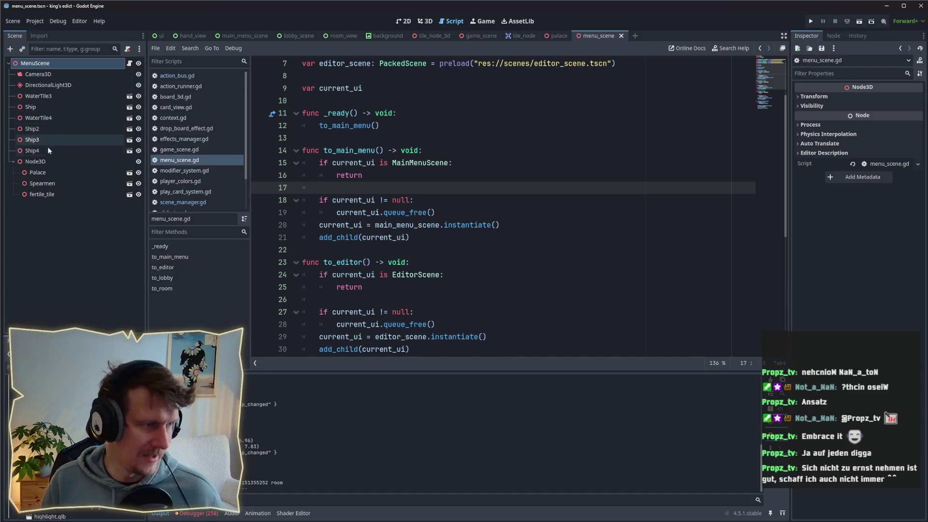
double_click(46, 161)
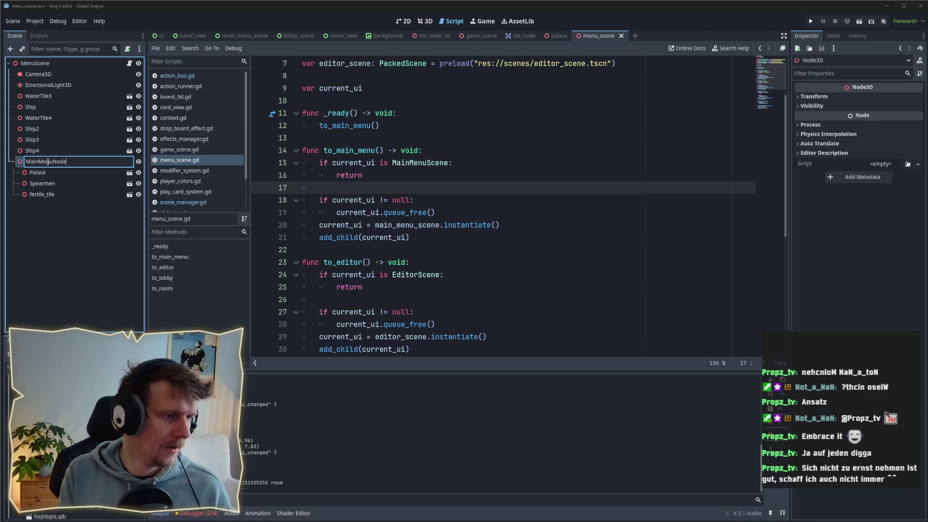
Step: Commit the MainMenuBackground name, select WaterTile4, and zoom out in the 3D view
type("Se")
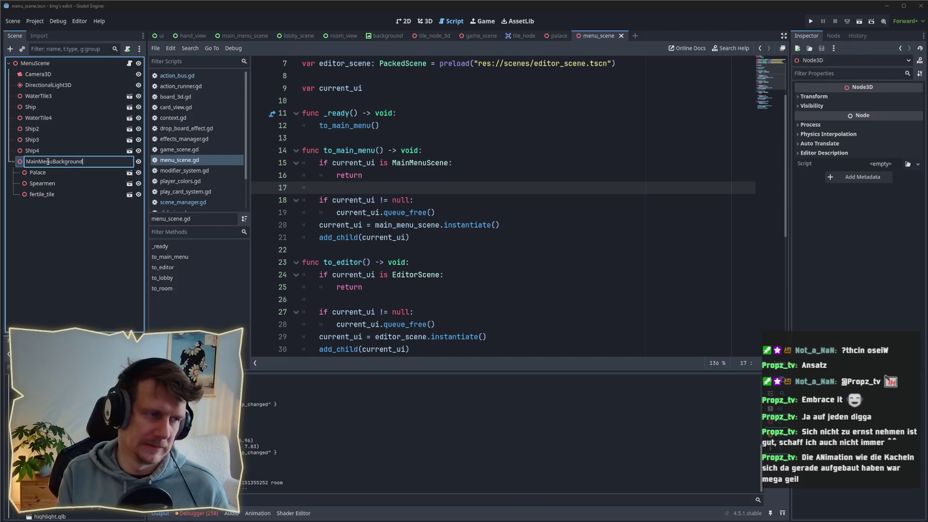
key("Return")
left_click(41, 118)
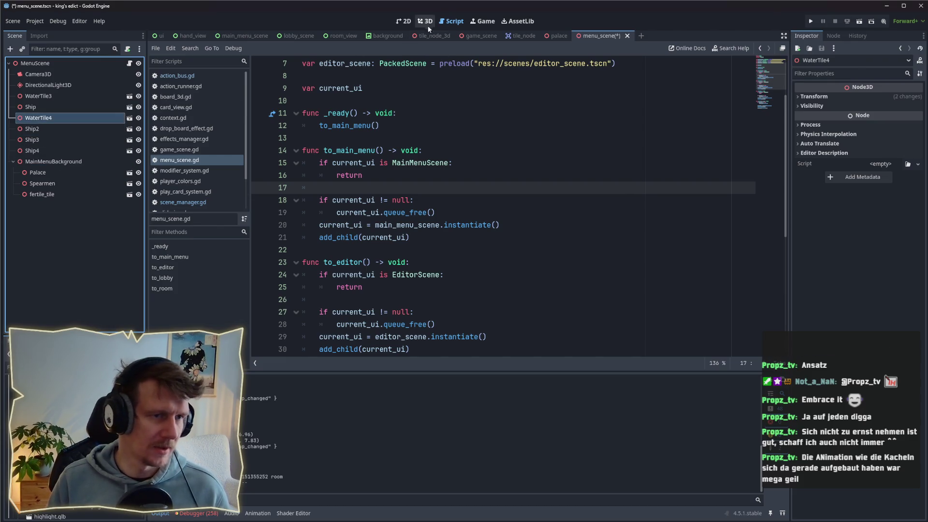
left_click(427, 22)
scroll(344, 234, "down", 3)
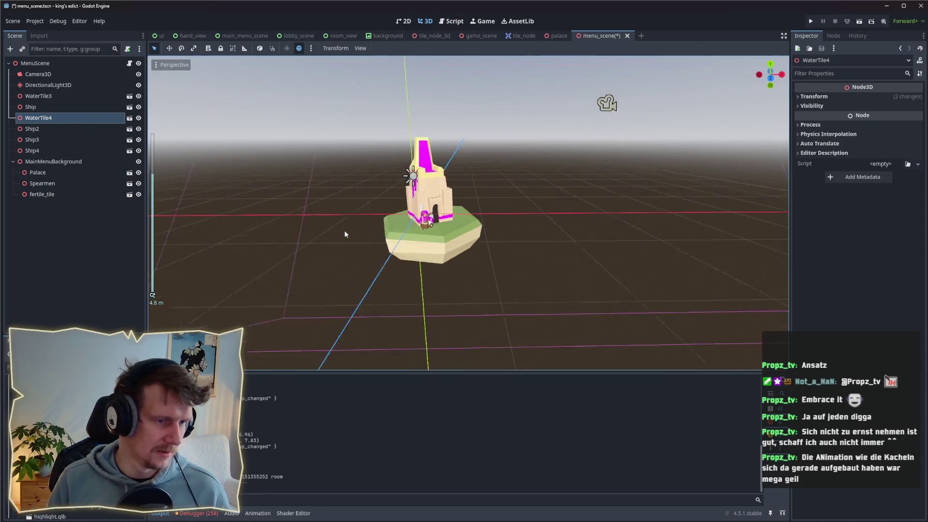
scroll(344, 233, "down", 5)
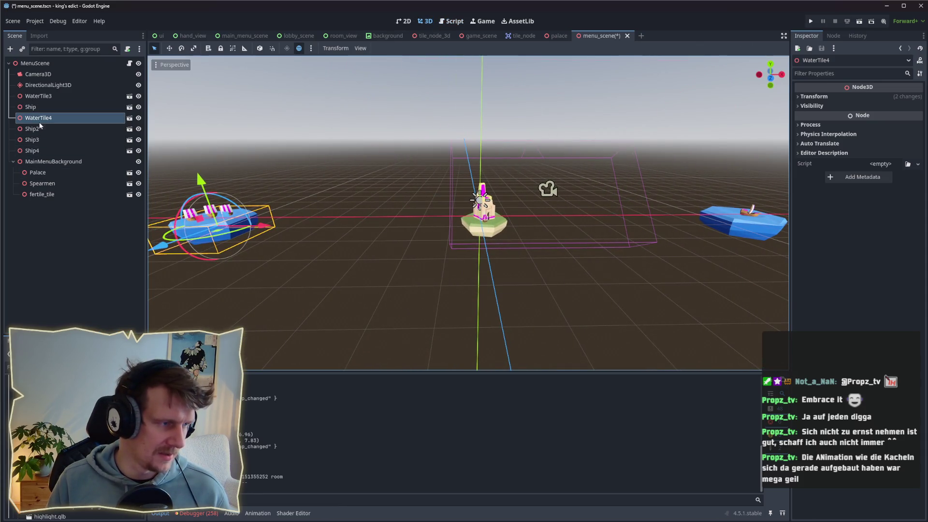
Step: Add a new Node3D to the scene and name it MultiplayerBackground
left_click(111, 222)
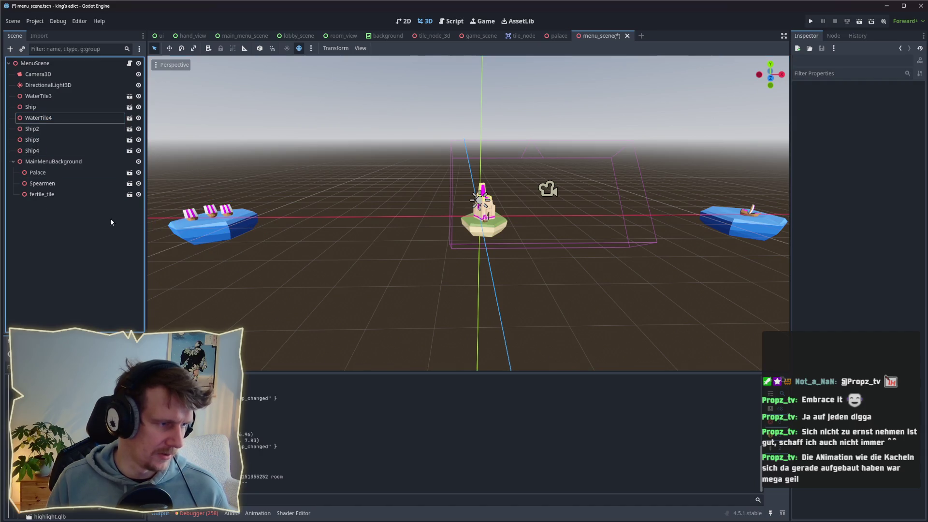
key("ctrl+a")
left_click(582, 307)
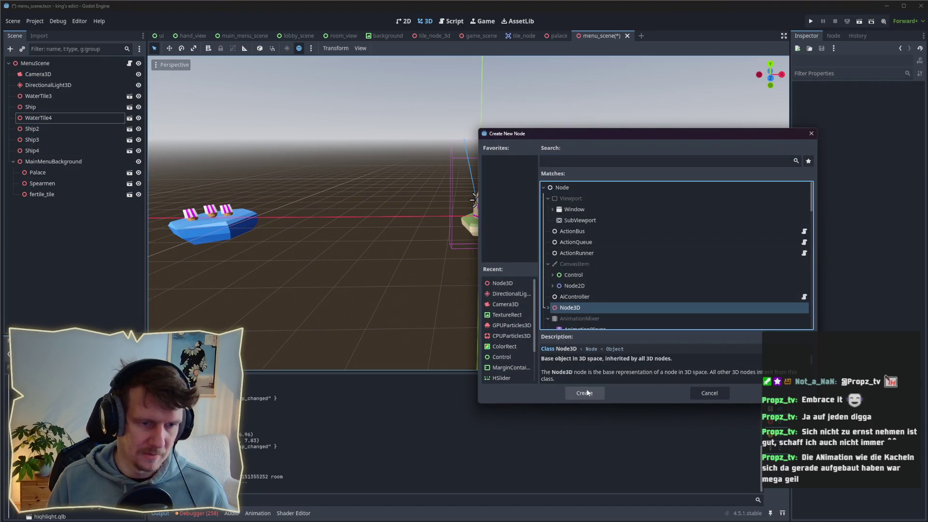
left_click(586, 393)
key("F2")
type("MultiplayerBackgrou")
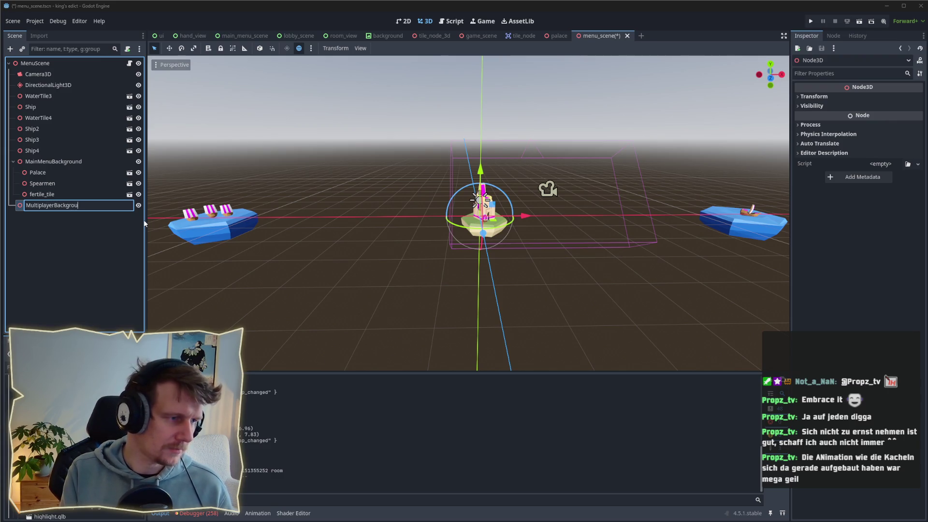
type("nd")
key("Return")
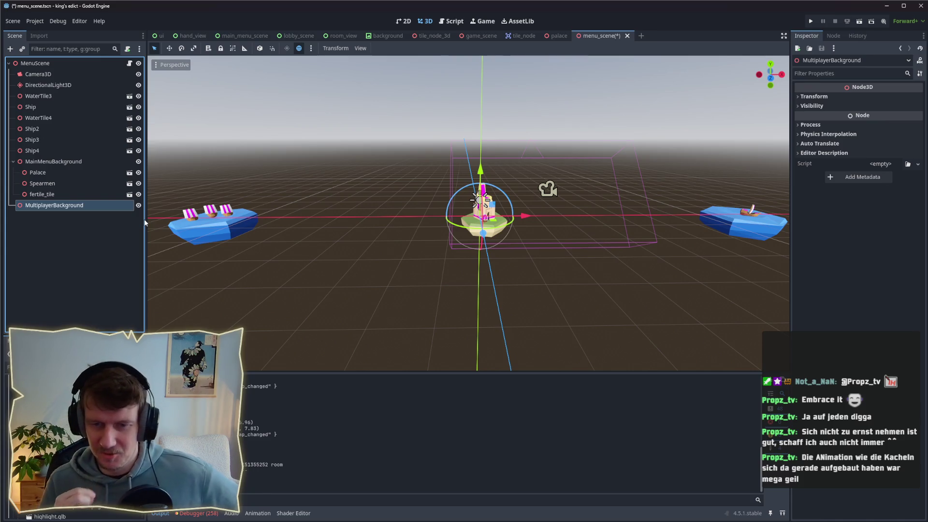
Step: Parent WaterTile4 and Ship2–Ship4 under MultiplayerBackground, focus it, and hide it
left_click(46, 119)
left_click(45, 146, "shift")
mouse_move(45, 146)
left_mouse_down()
mouse_move(36, 207)
mouse_move(51, 121)
left_mouse_up()
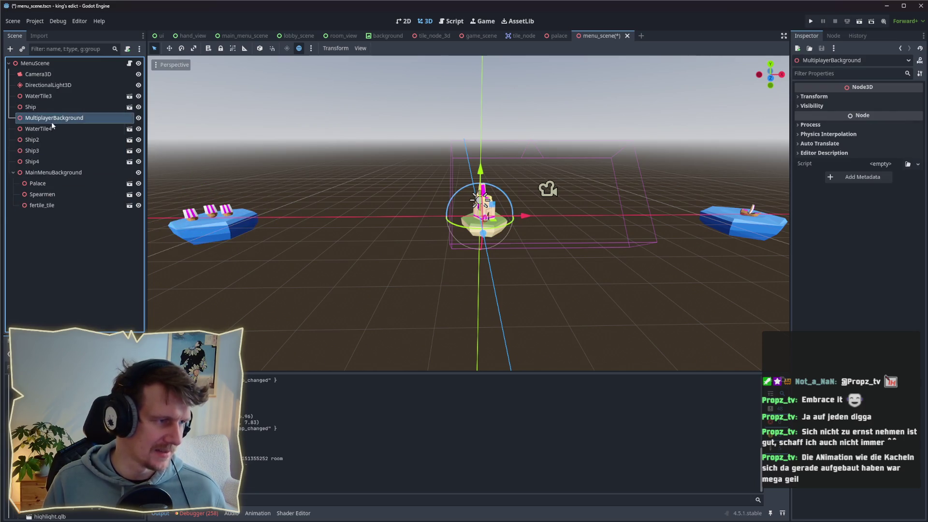
left_click(50, 126)
left_click(42, 161, "shift")
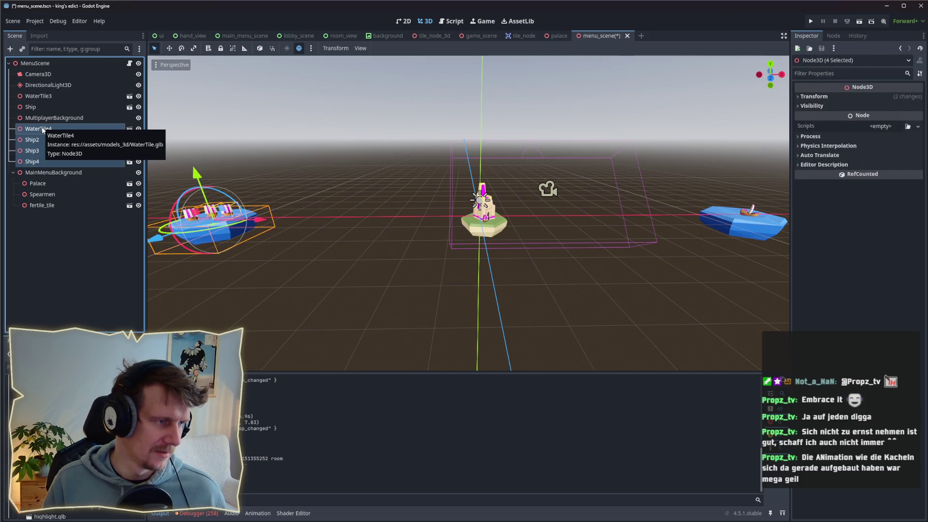
mouse_move(237, 222)
left_mouse_down()
mouse_move(232, 242)
mouse_move(499, 237)
left_mouse_up()
left_click_drag(39, 130, 45, 118)
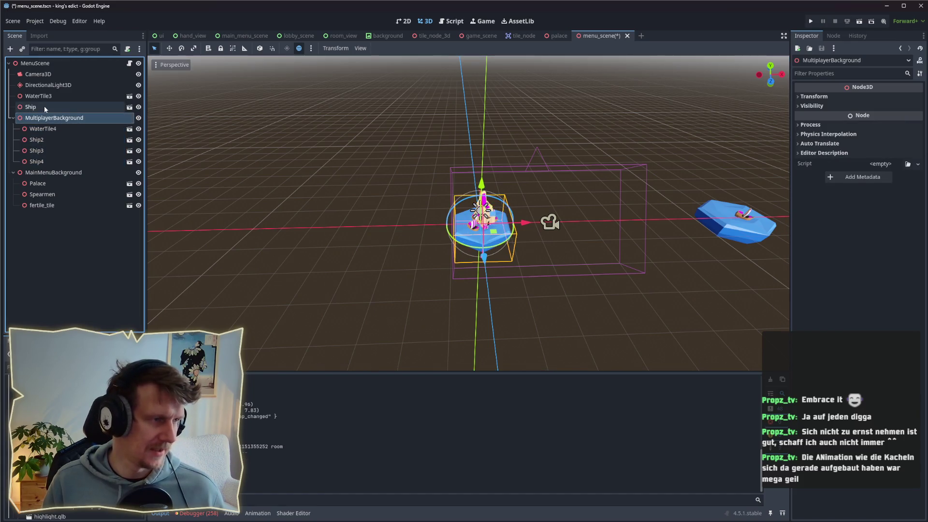
scroll(468, 271, "up", 3)
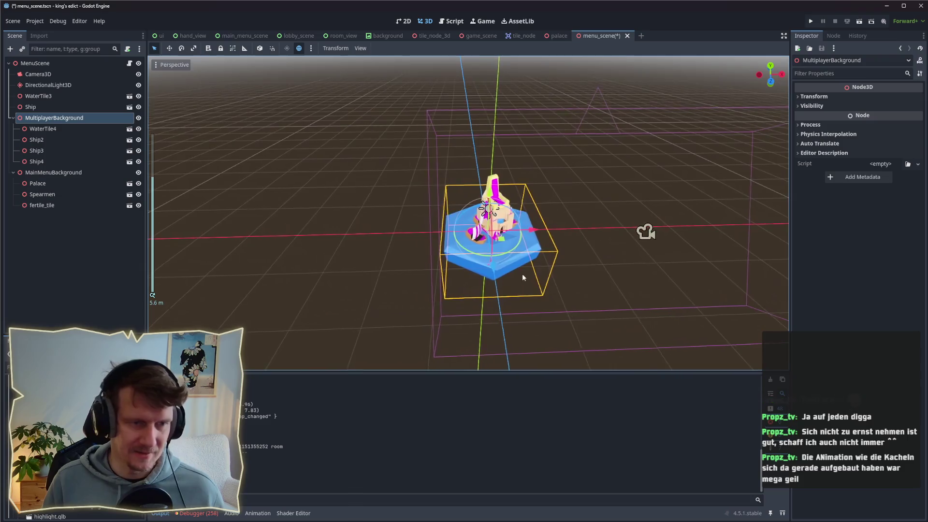
key("f")
left_click(139, 118)
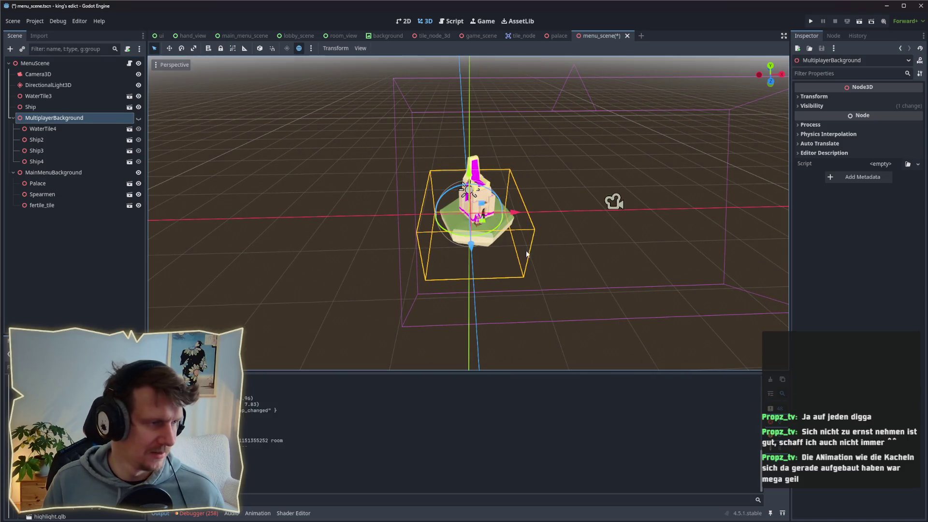
Step: Add a child Node3D named SingleplayerBackground through the Scene dock's context menu
right_click(41, 236)
left_click(55, 239)
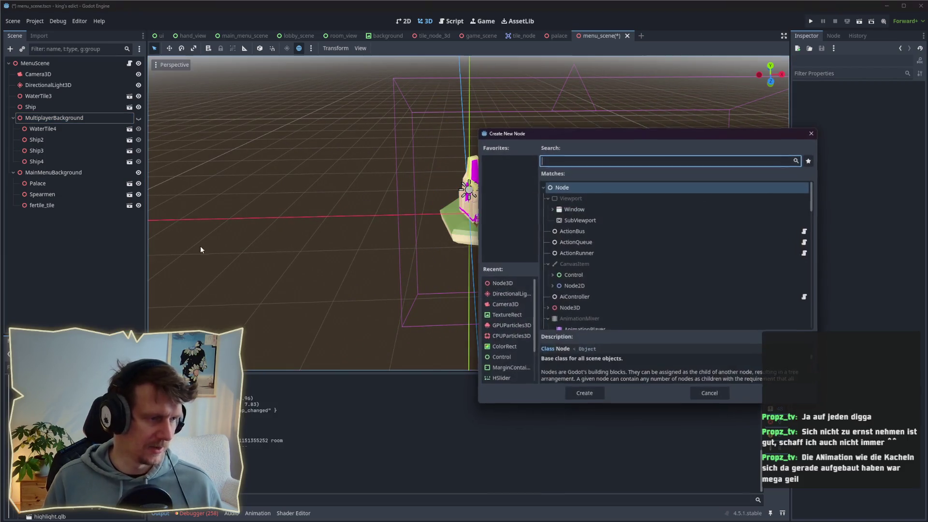
left_click(554, 308)
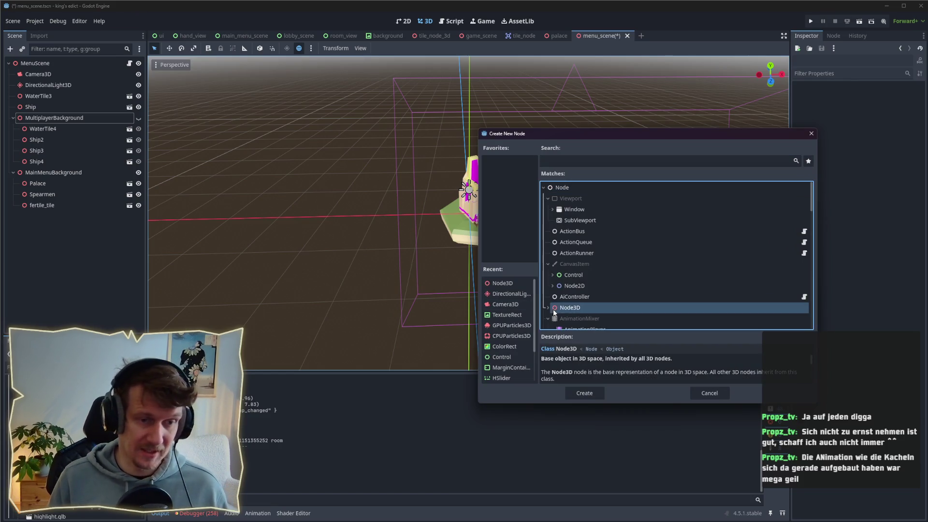
left_click(584, 392)
key("F2")
type("SingleplayerBackg")
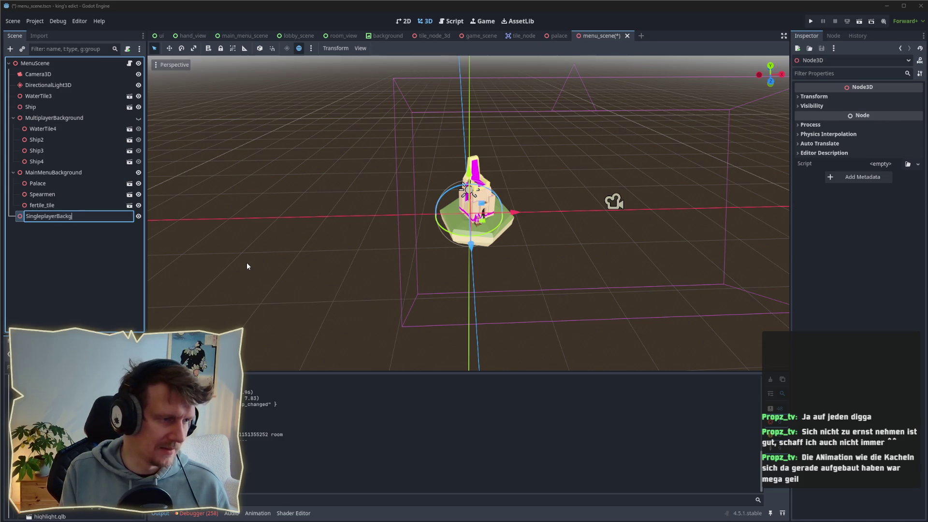
type("nd")
key("Return")
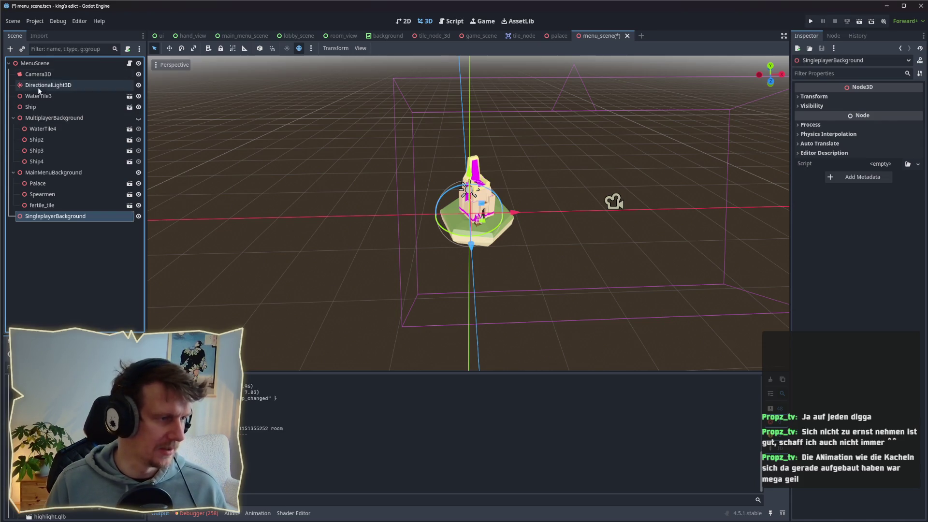
Step: Move WaterTile3 and Ship onto the palace tile, parent them under SingleplayerBackground, and hide it
left_click(40, 96)
left_click(30, 107, "shift")
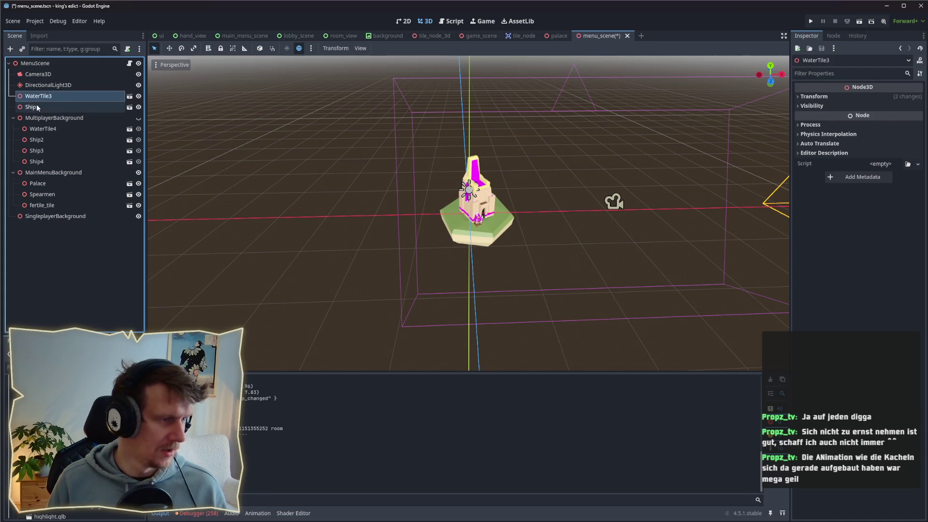
scroll(513, 179, "down", 3)
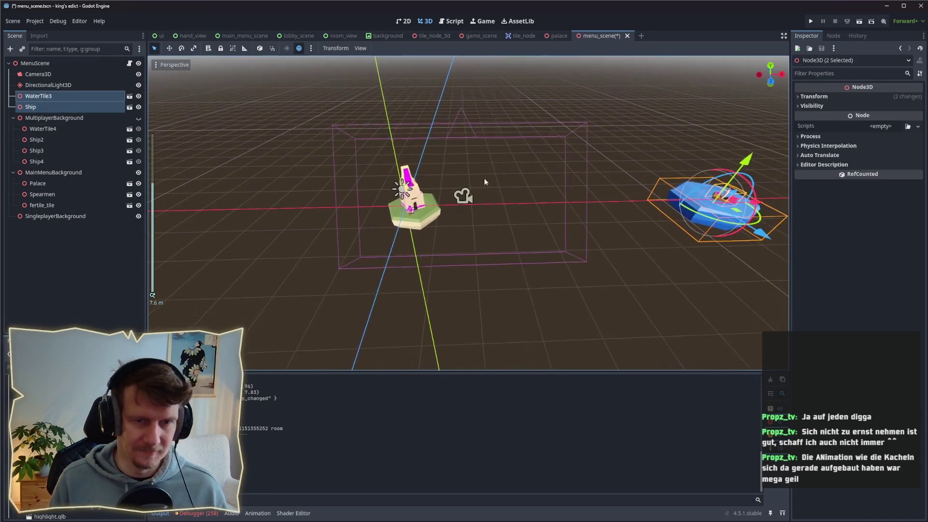
left_click_drag(738, 213, 419, 216)
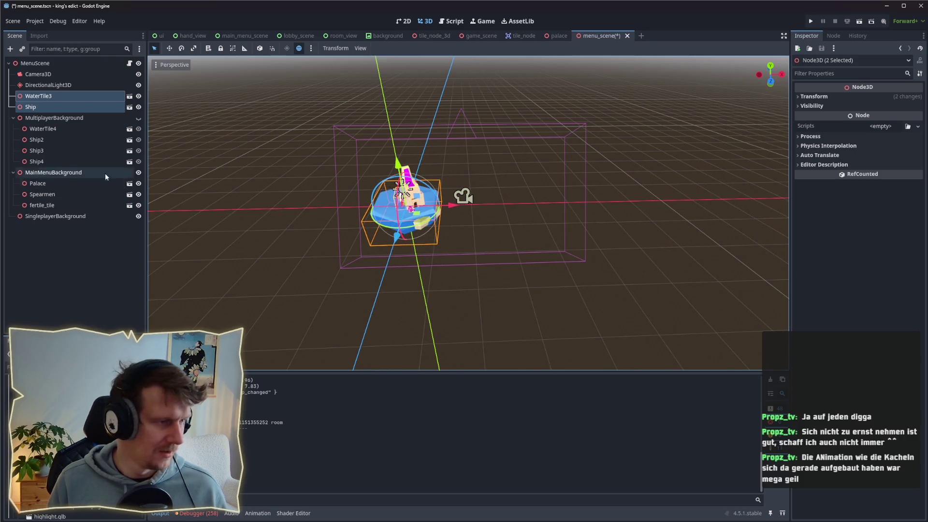
left_click_drag(43, 102, 51, 216)
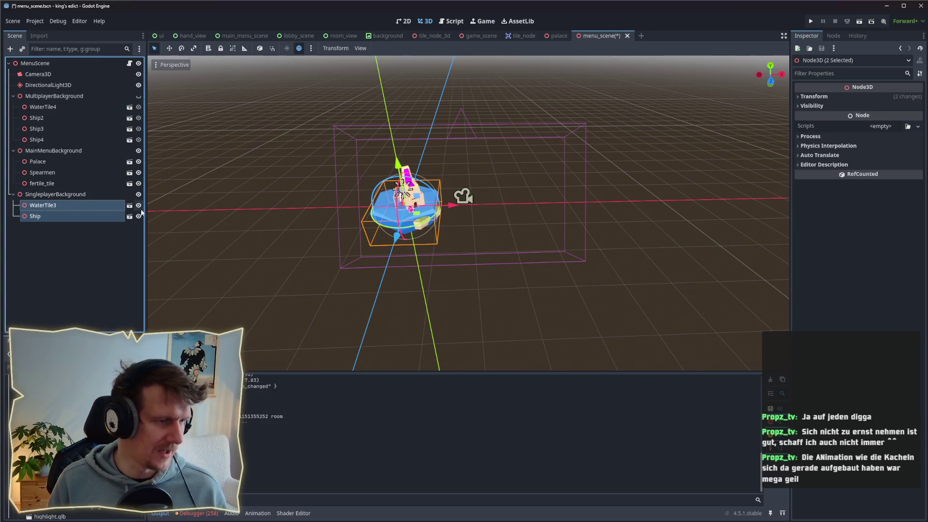
left_click(137, 196)
left_click(137, 196)
left_click(138, 196)
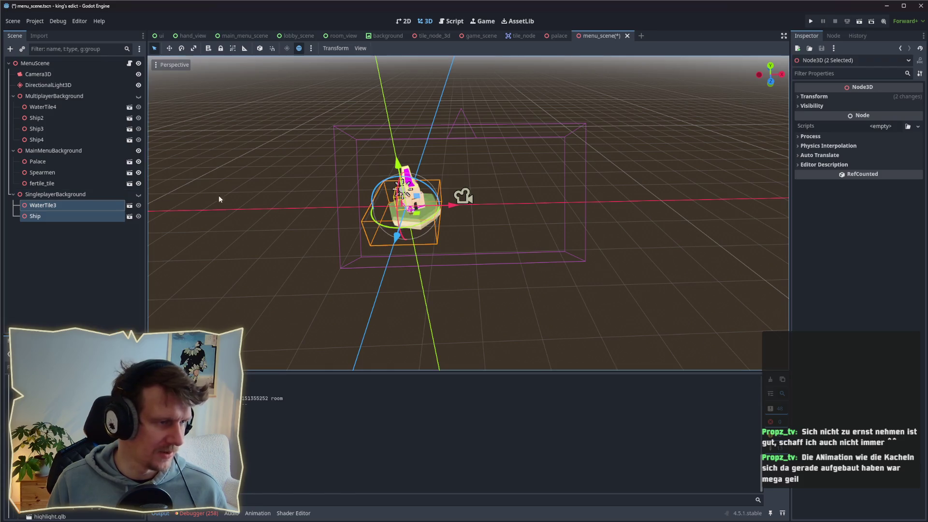
mouse_move(419, 244)
left_mouse_down()
mouse_move(491, 201)
mouse_move(515, 201)
mouse_move(503, 230)
left_mouse_up()
scroll(491, 200, "up", 3)
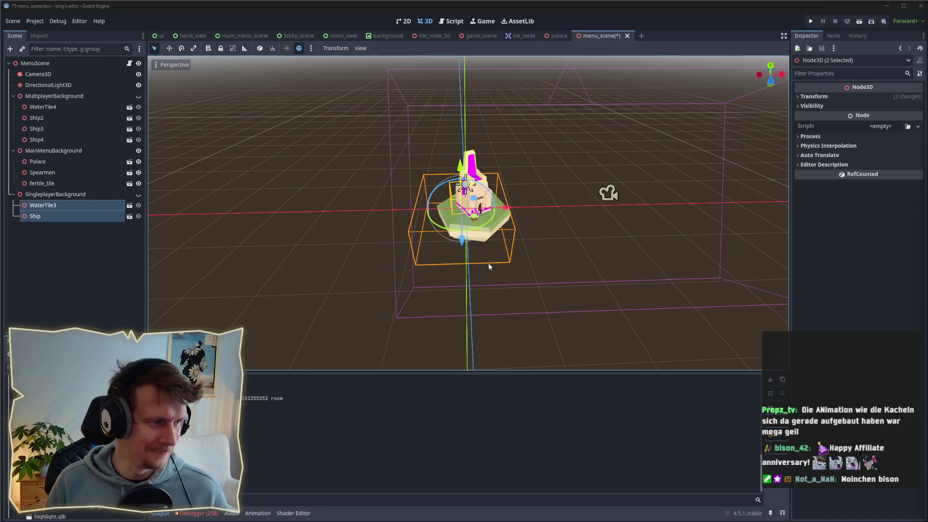
Step: Run the project with F5 to see the main menu over the palace island
key("F5")
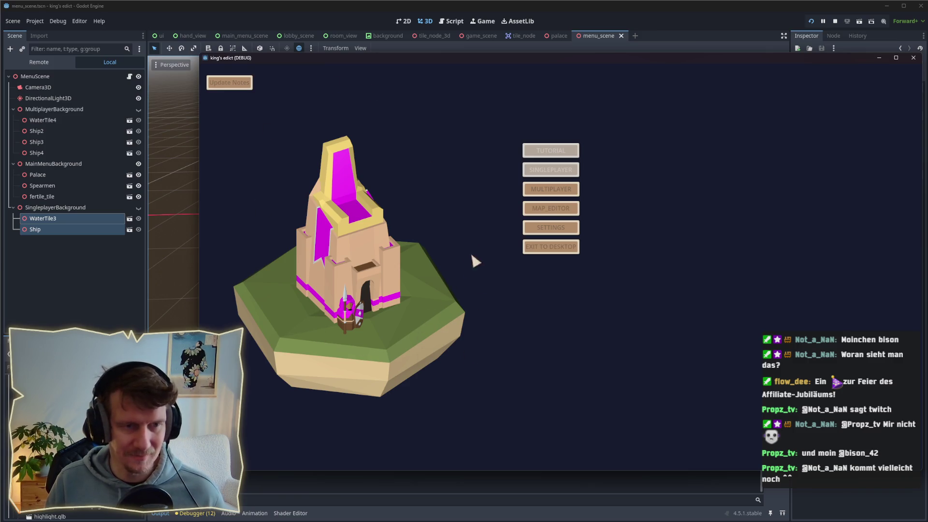
Step: Create a multiplayer game on the Direct Conflict map
left_click(534, 190)
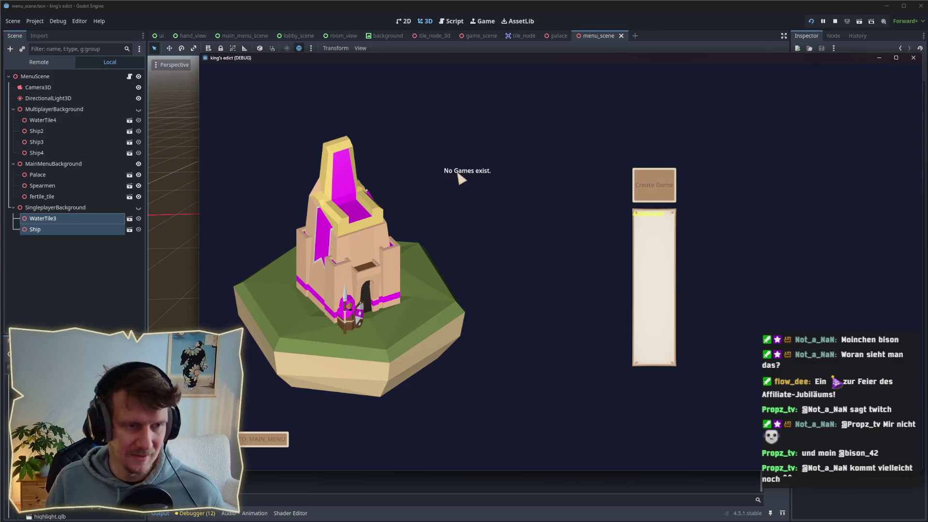
left_click(662, 186)
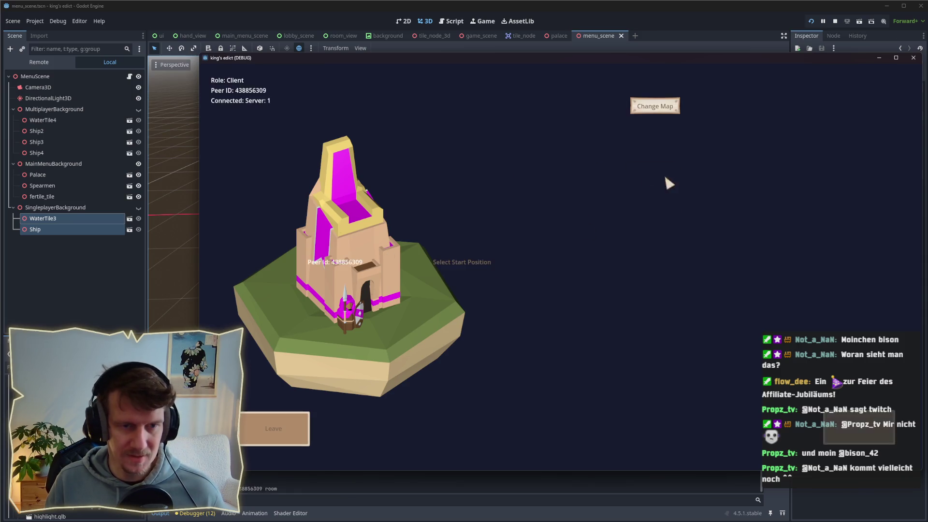
left_click(660, 112)
left_click(661, 182)
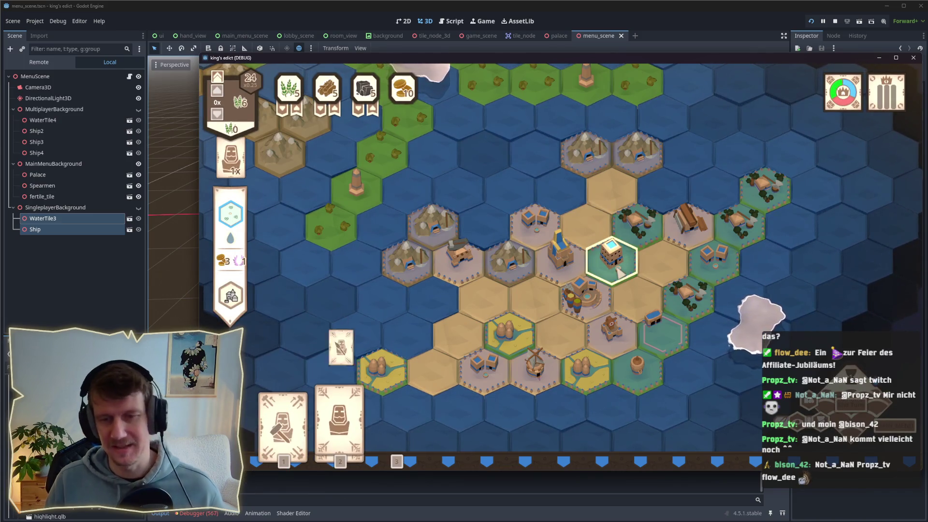
Step: Pan and zoom across the hex map toward the settlement, then open the pause menu
scroll(570, 271, "down", 2)
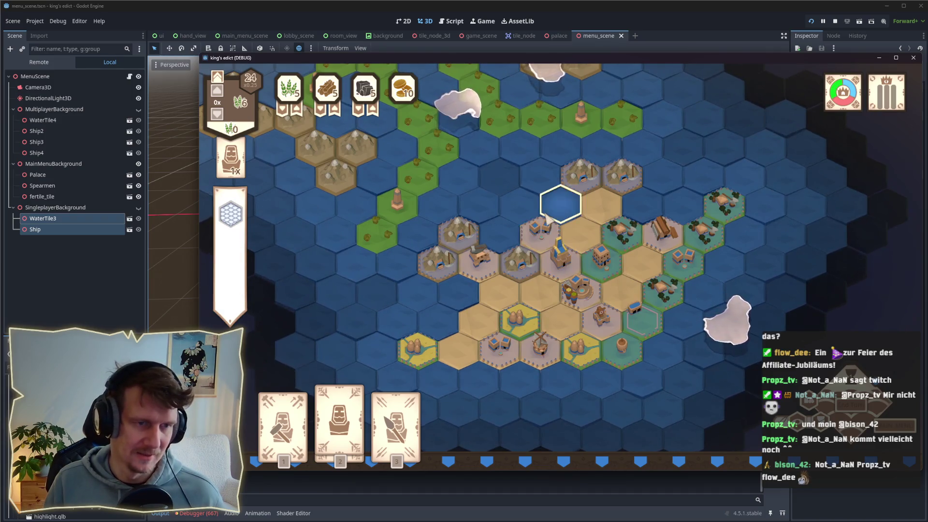
scroll(563, 237, "up", 2)
left_click_drag(563, 243, 549, 222)
scroll(577, 277, "up", 3)
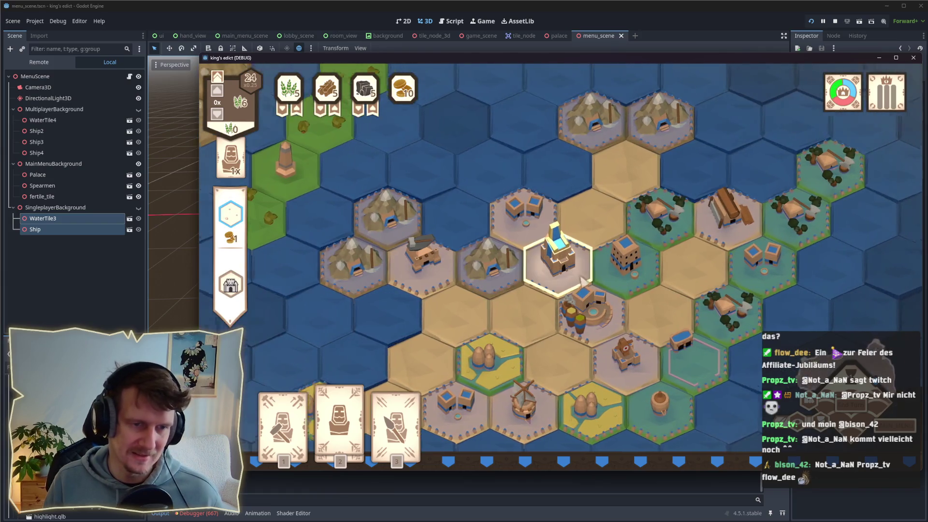
scroll(555, 270, "up", 2)
key("d")
scroll(527, 285, "down", 2)
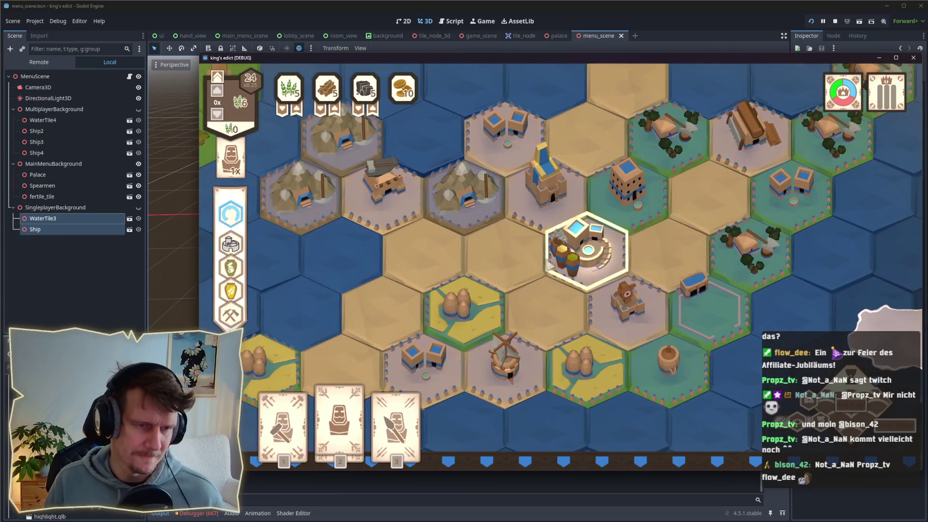
scroll(546, 241, "down", 3)
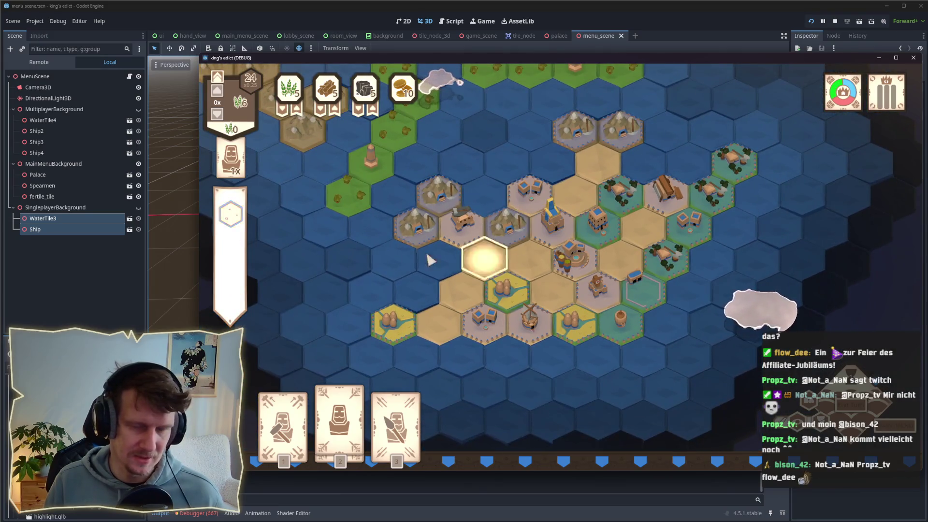
key("Escape")
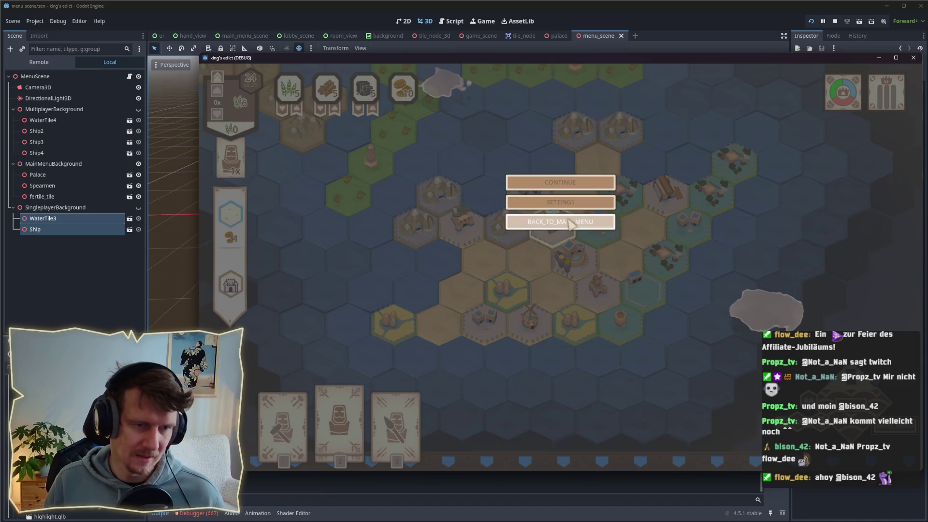
Step: Go back to the main menu and start a multiplayer game on Small Islands 2.map
left_click(544, 221)
left_click(551, 189)
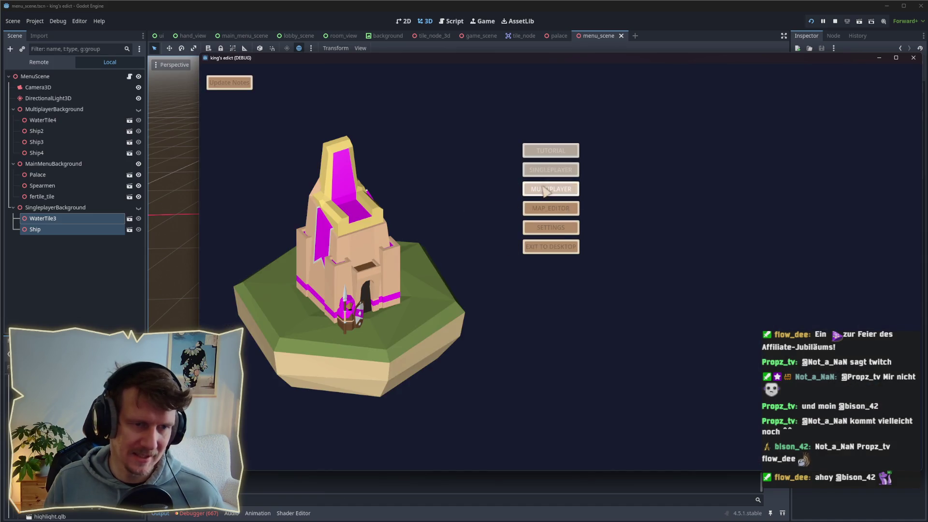
left_click(664, 184)
left_click(655, 106)
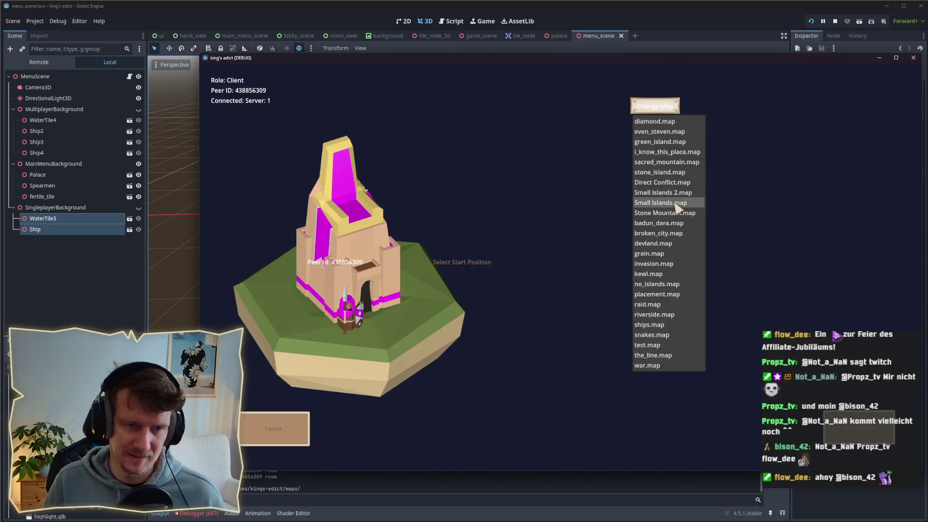
left_click(674, 192)
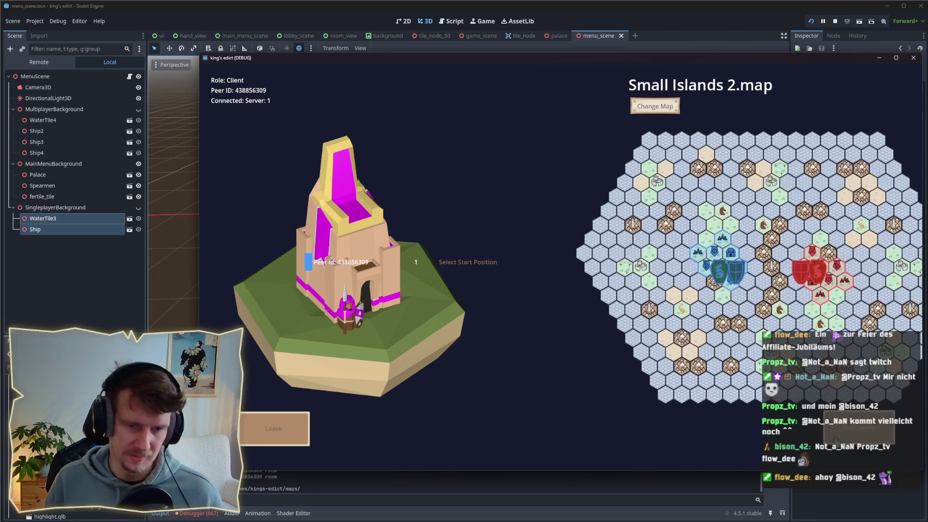
left_click(682, 379)
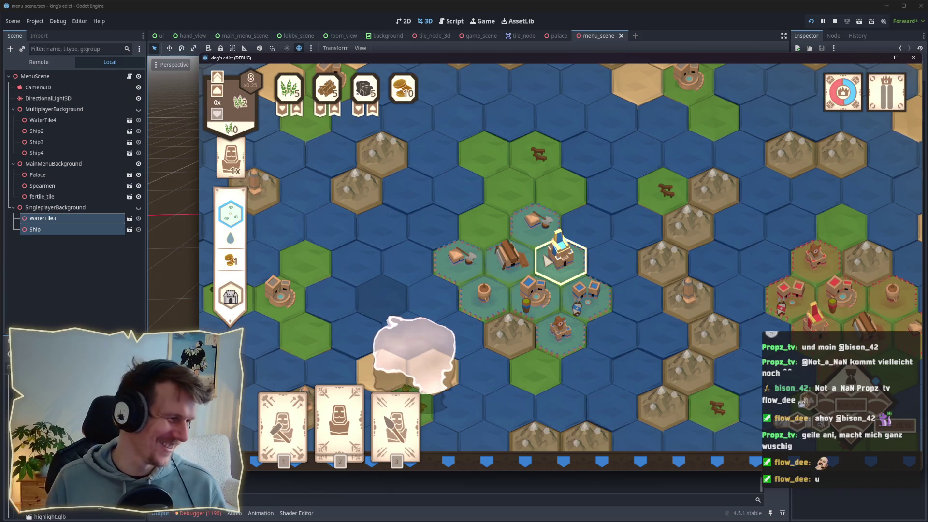
Step: Leave the match with Back to Main Menu, then close the King's Edict game window
scroll(560, 255, "up", 2)
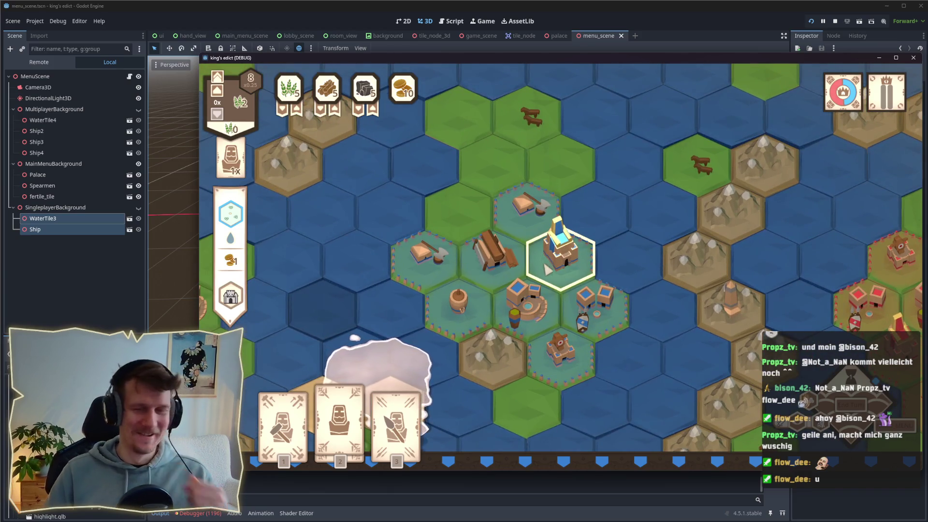
key("Escape")
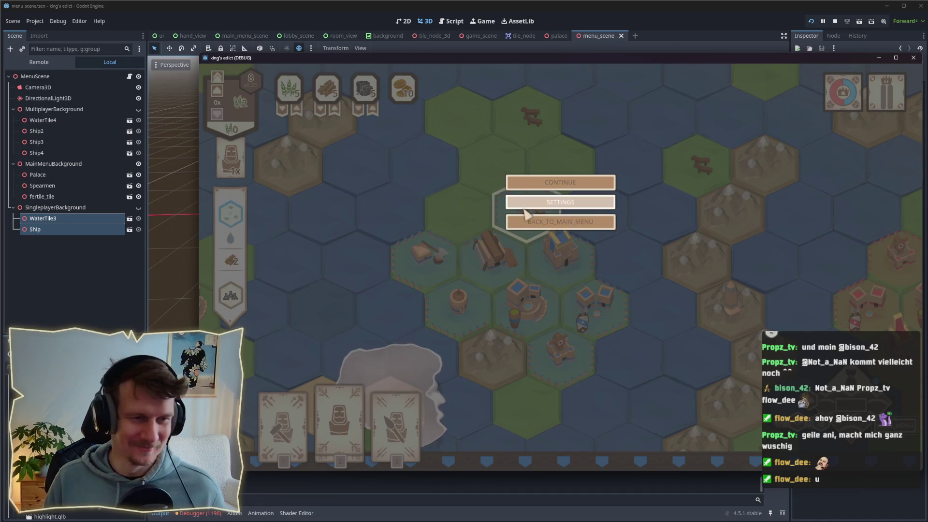
left_click(529, 215)
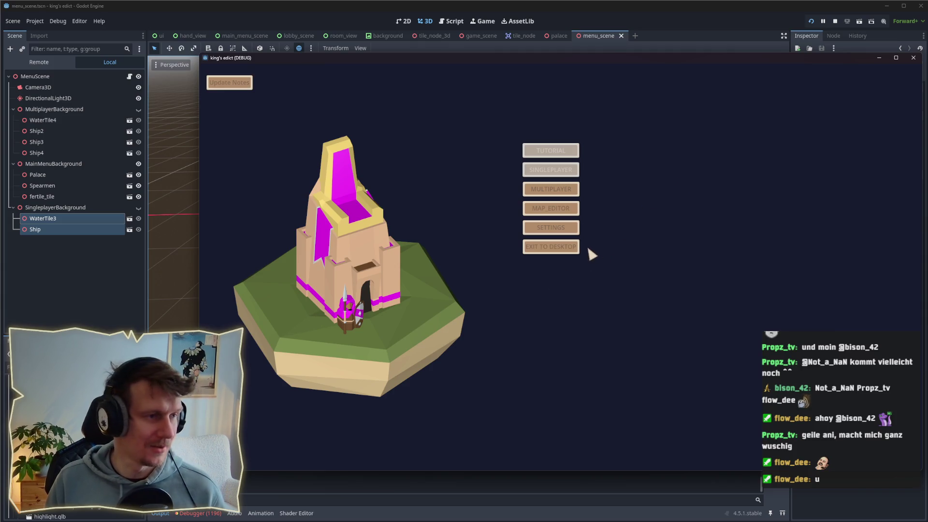
left_click_drag(780, 59, 729, 60)
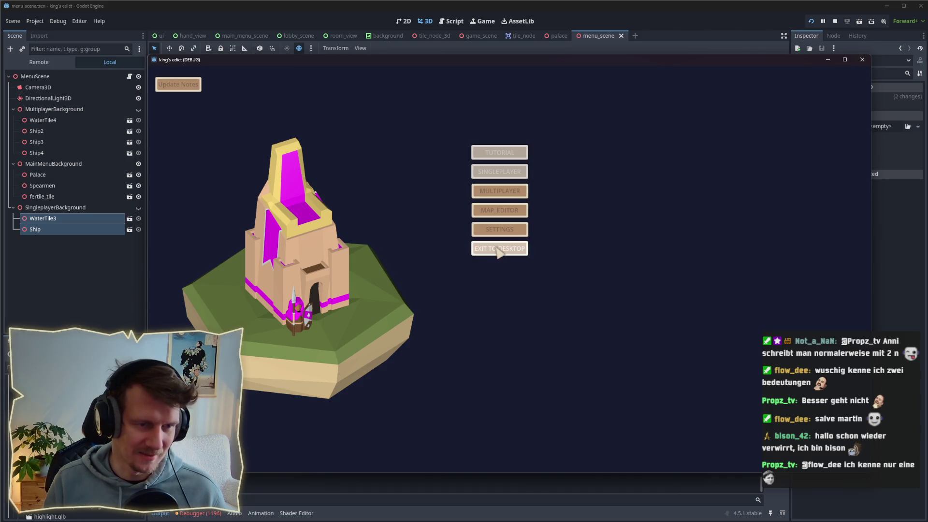
left_click(861, 59)
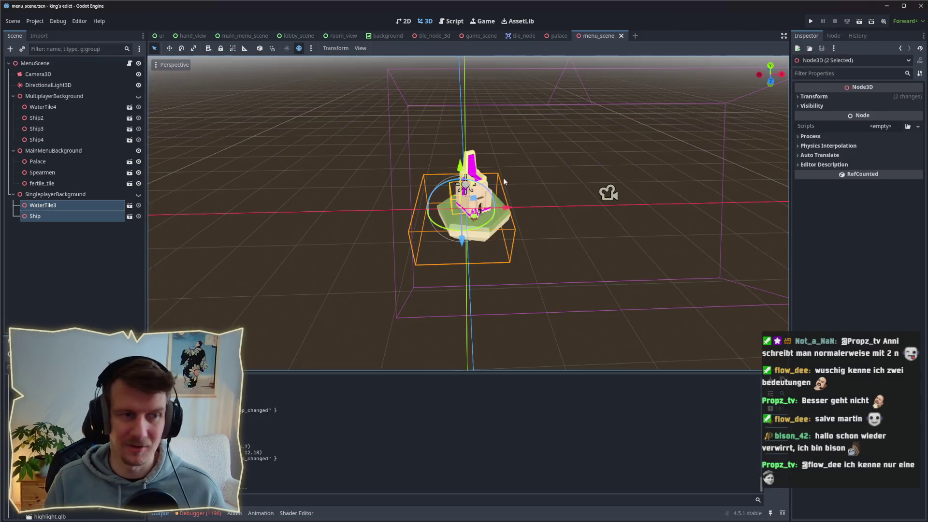
Step: Toggle the background nodes' visibility, leaving the multiplayer and singleplayer backgrounds hidden
left_click(139, 194)
left_click(139, 150)
left_click(139, 151)
left_click(139, 96)
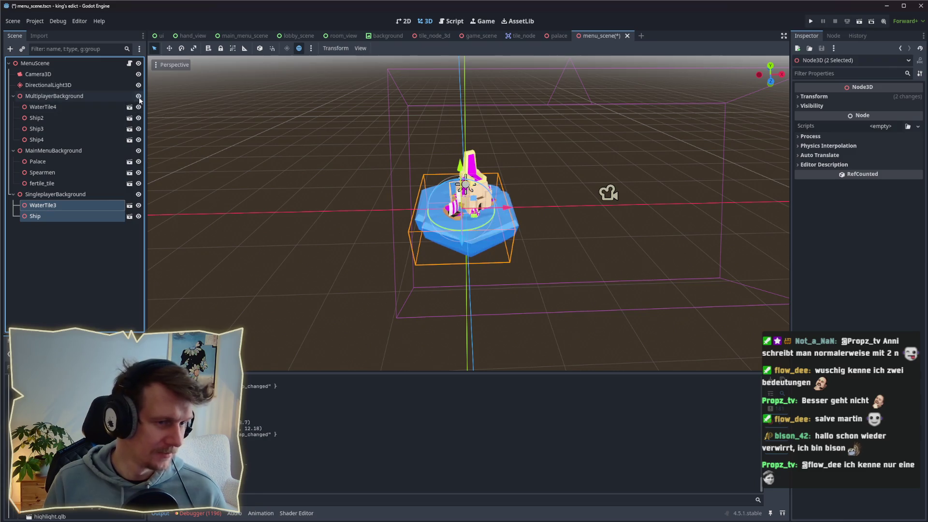
left_click(139, 97)
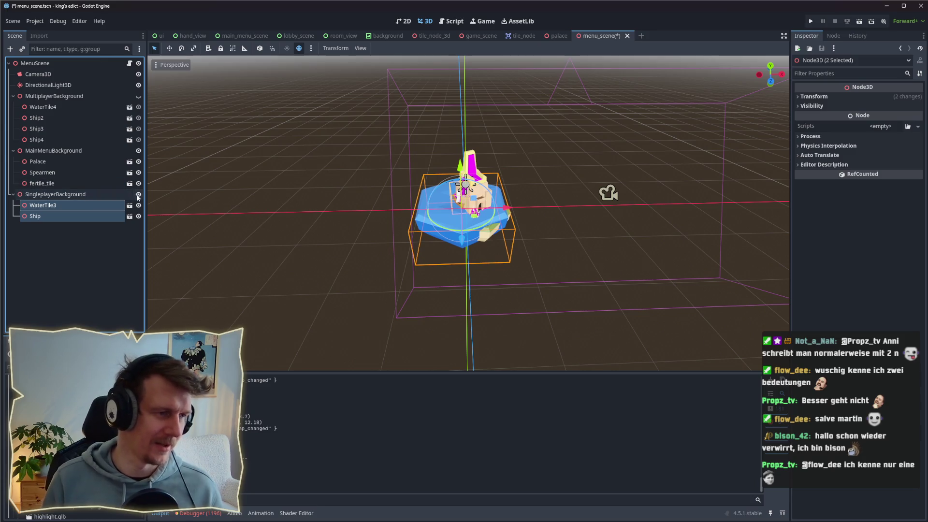
left_click(138, 195)
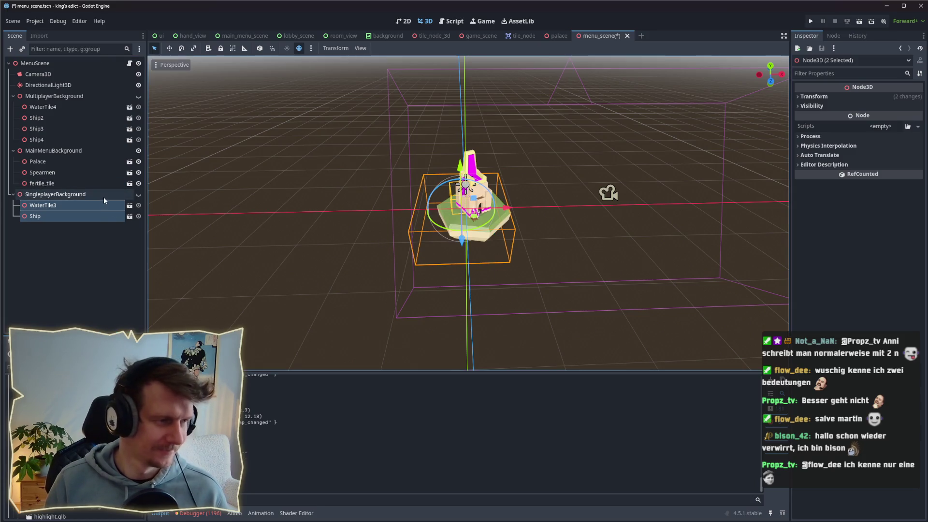
Step: Set Access as Unique Name on MultiplayerBackground, MainMenuBackground and SingleplayerBackground, then return to menu_scene.gd
right_click(83, 100)
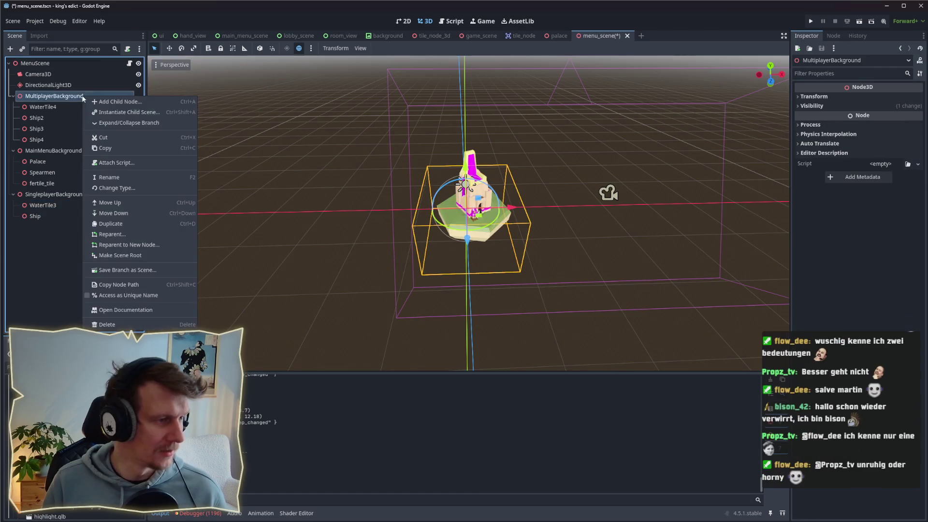
left_click(105, 298)
left_click(48, 149)
right_click(49, 153)
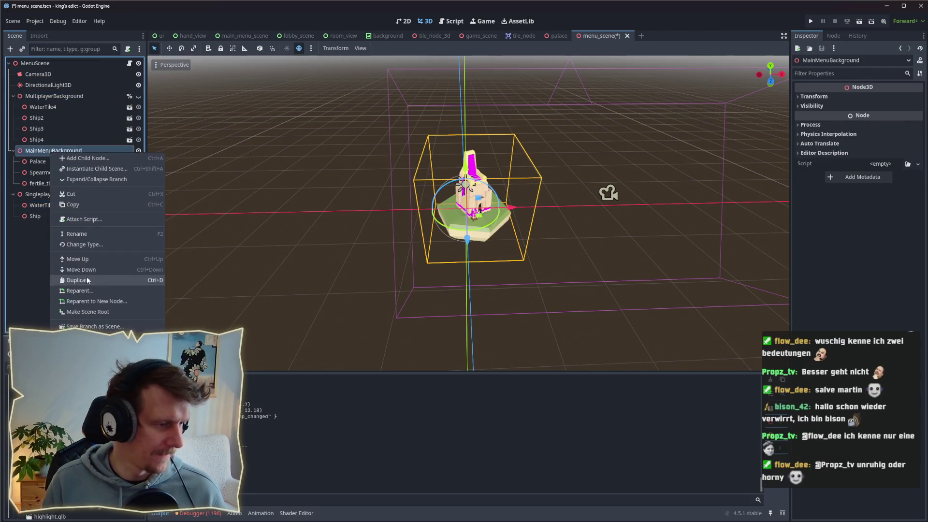
left_click(97, 351)
right_click(51, 194)
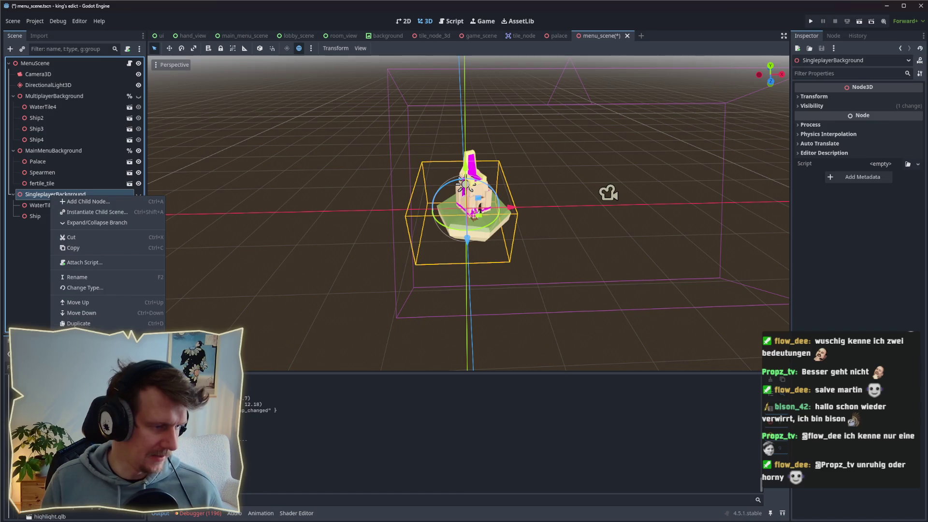
left_click(97, 392)
key("ctrl+F3")
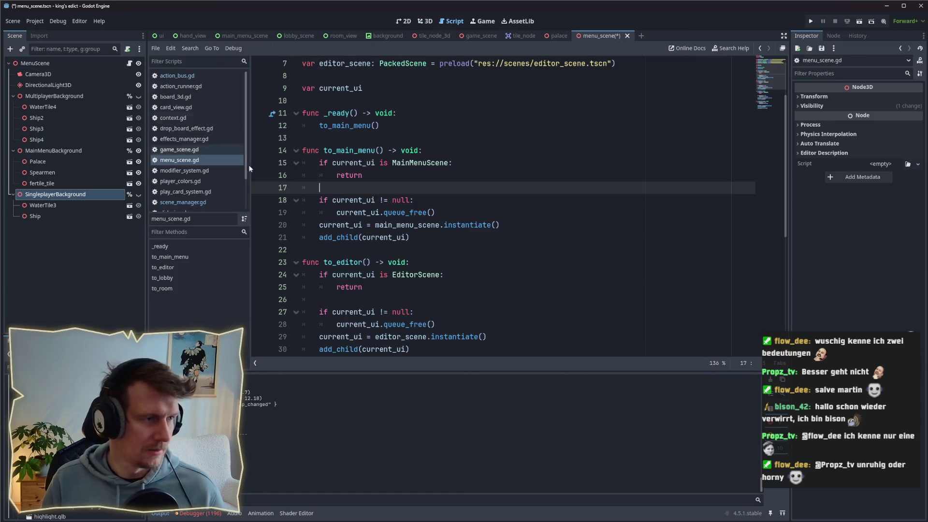
scroll(376, 206, "up", 2)
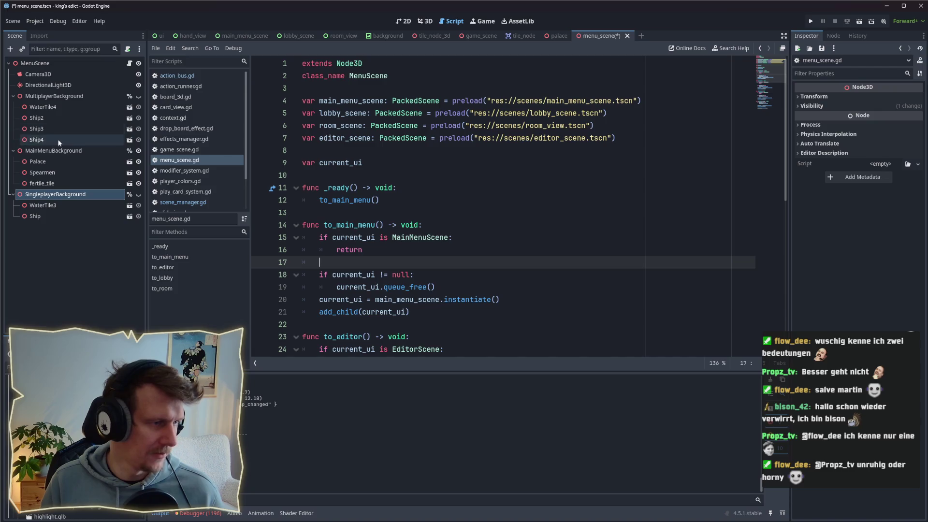
left_click(53, 150, "ctrl")
left_click(53, 95, "ctrl")
mouse_move(54, 95)
left_mouse_down()
mouse_move(261, 147)
mouse_move(315, 176)
left_mouse_up()
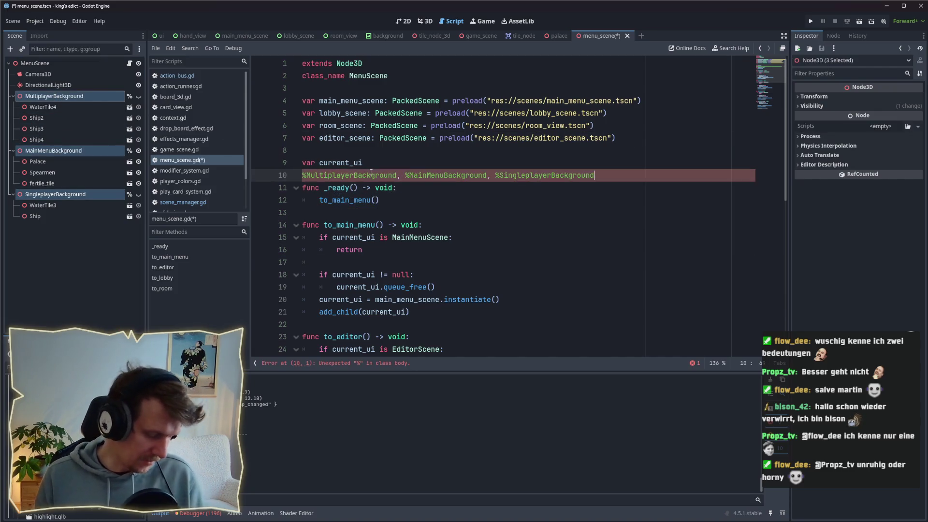
key("ctrl+z")
left_click_drag(54, 150, 316, 176)
left_click(317, 176)
key("ctrl+shift+Return")
key("ctrl+s")
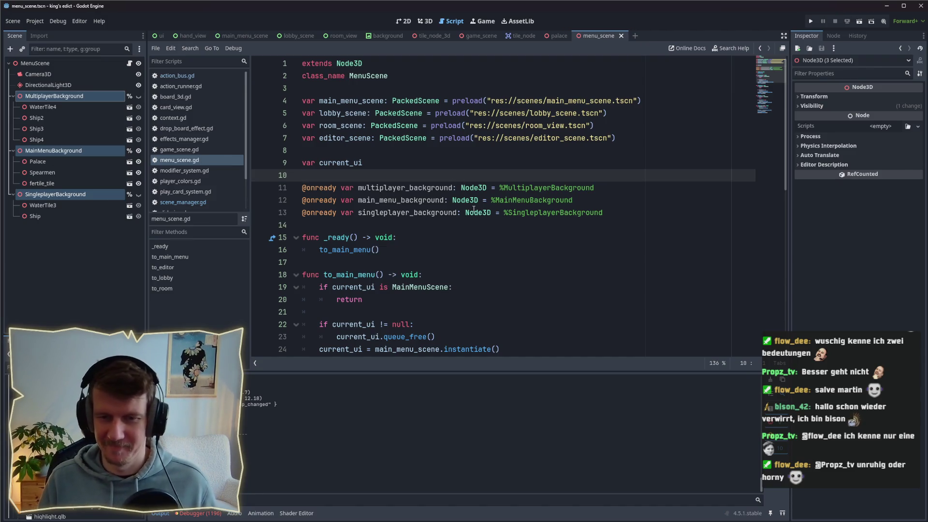
Step: Place the caret on empty line 14 and scroll down through the script
mouse_move(473, 209)
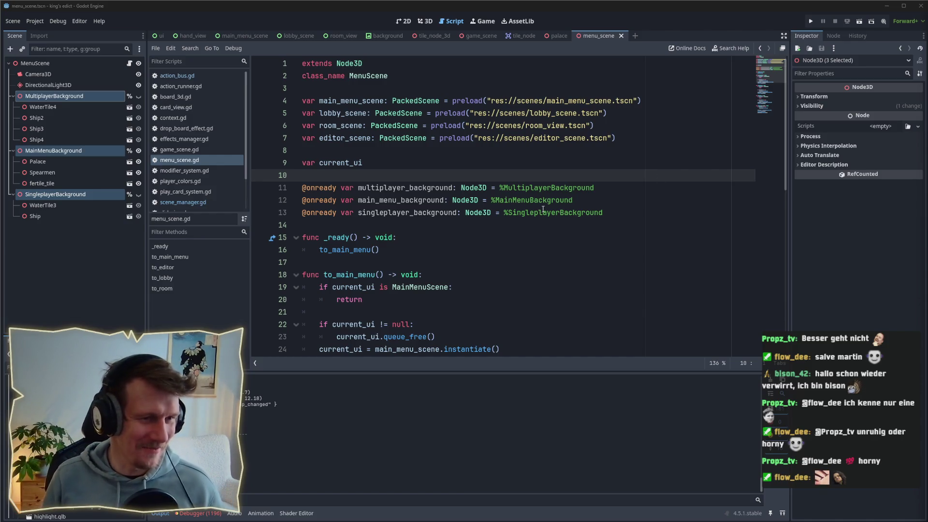
left_click(531, 230)
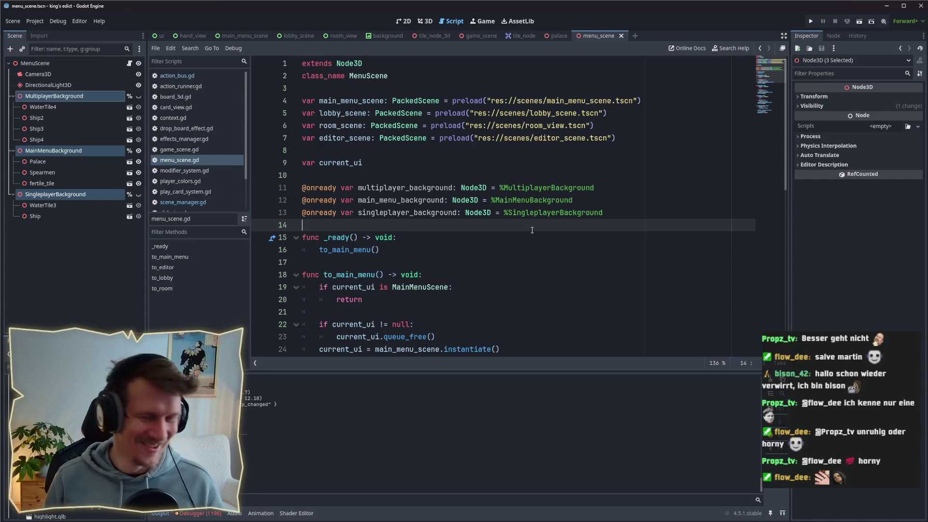
scroll(783, 214, "down", 4)
left_click_drag(783, 214, 790, 330)
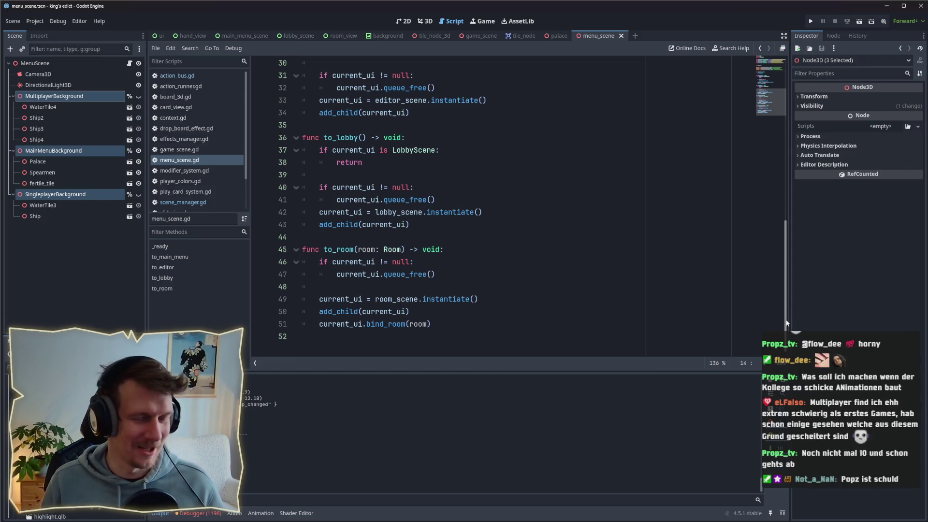
left_click(577, 274)
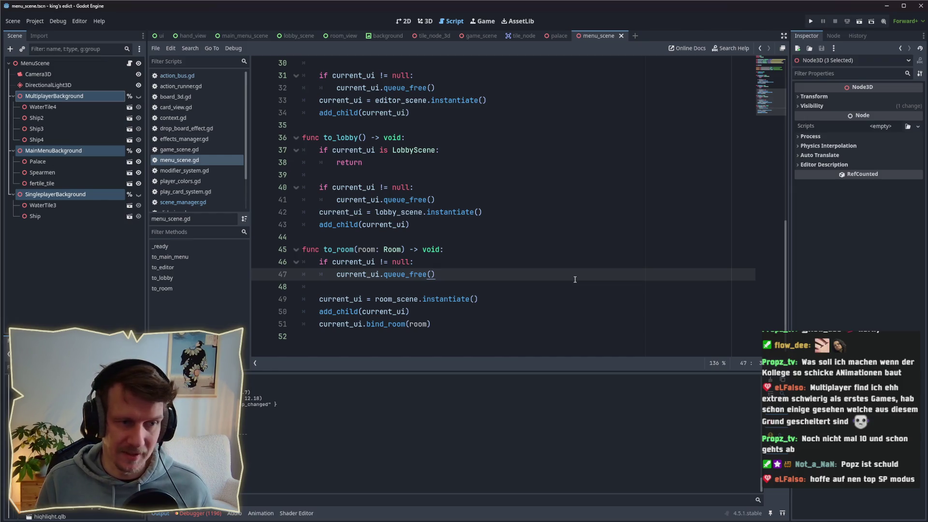
Step: Run the game, open Multiplayer, try Create Game, go back with Escape, then stop the game
left_click(810, 23)
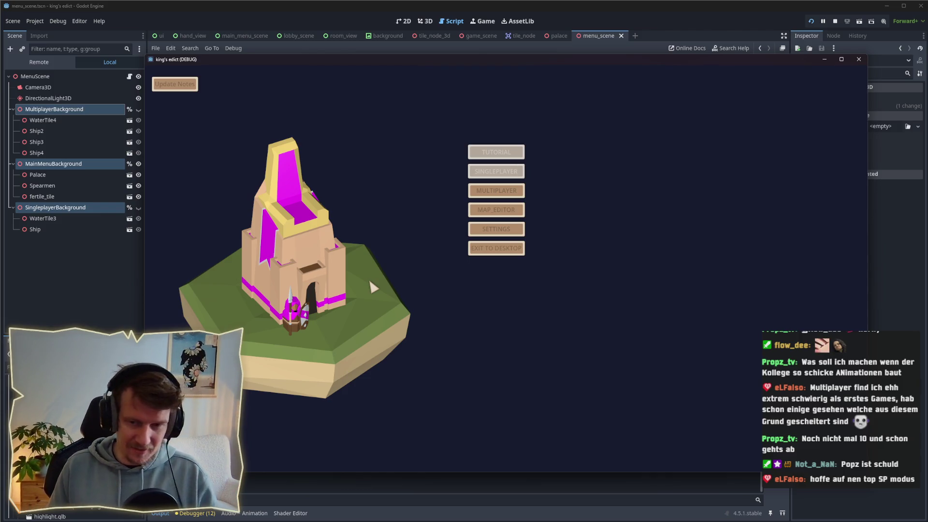
left_click(498, 189)
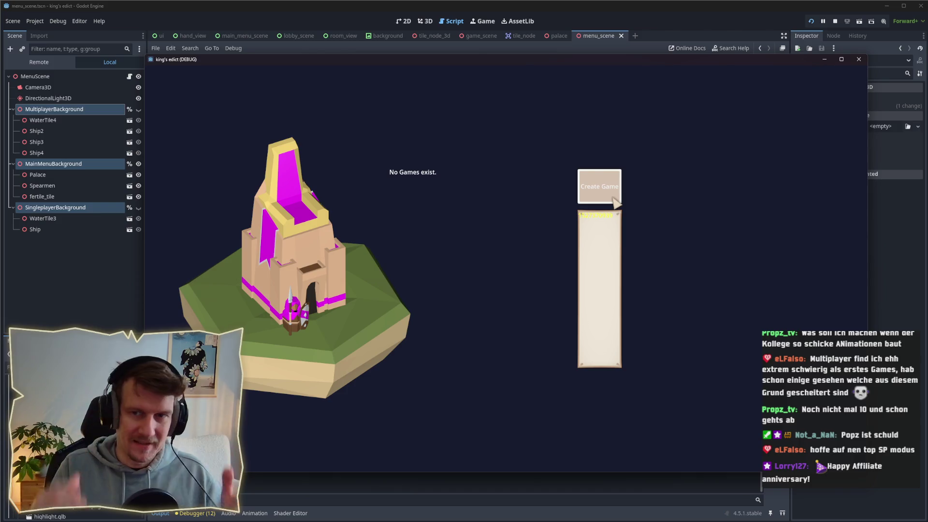
left_click(616, 202)
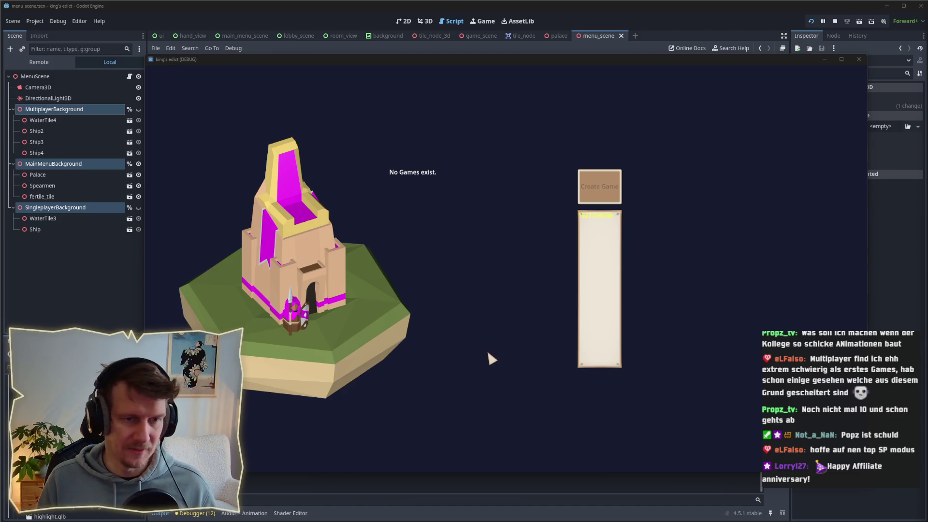
key("Escape")
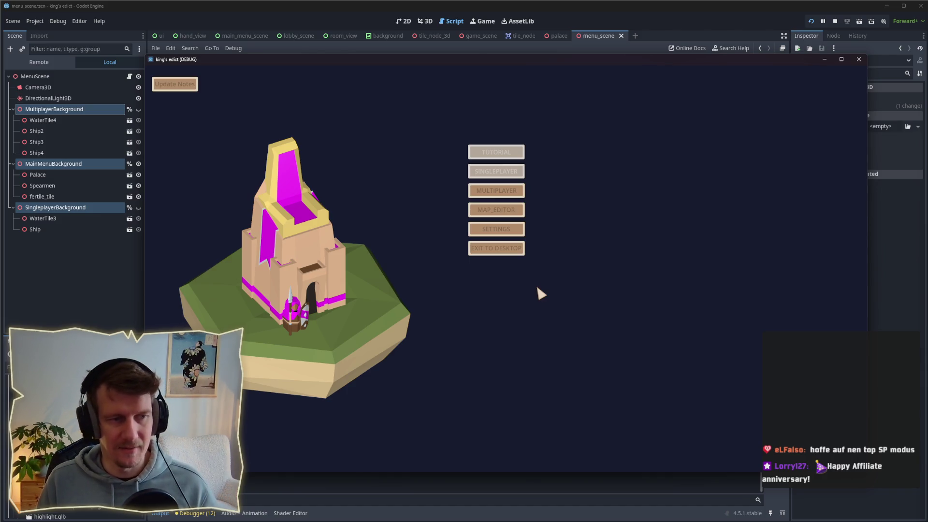
left_click(835, 22)
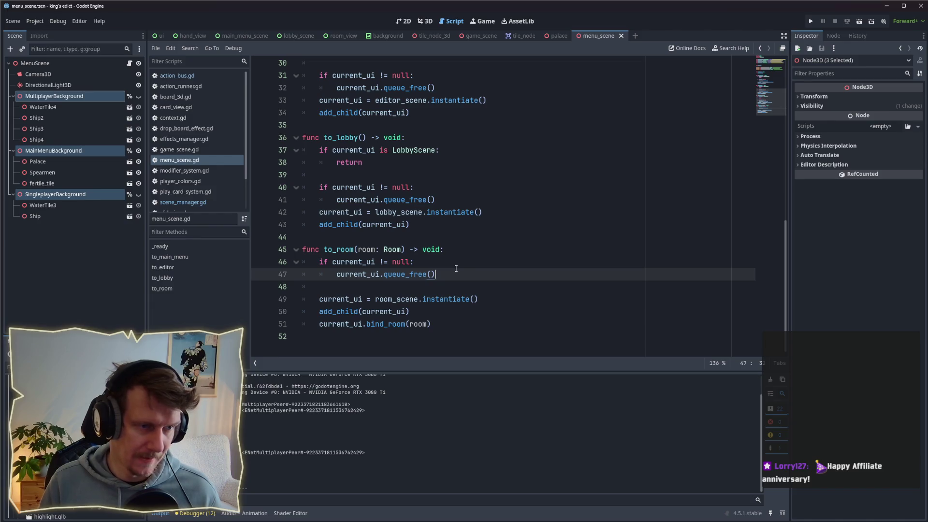
scroll(456, 268, "up", 1)
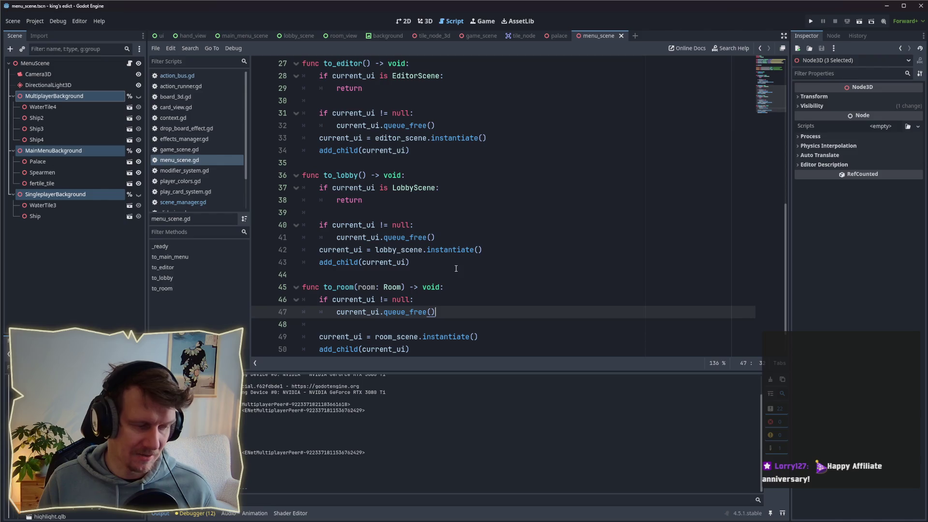
left_click(453, 264)
scroll(454, 263, "up", 2)
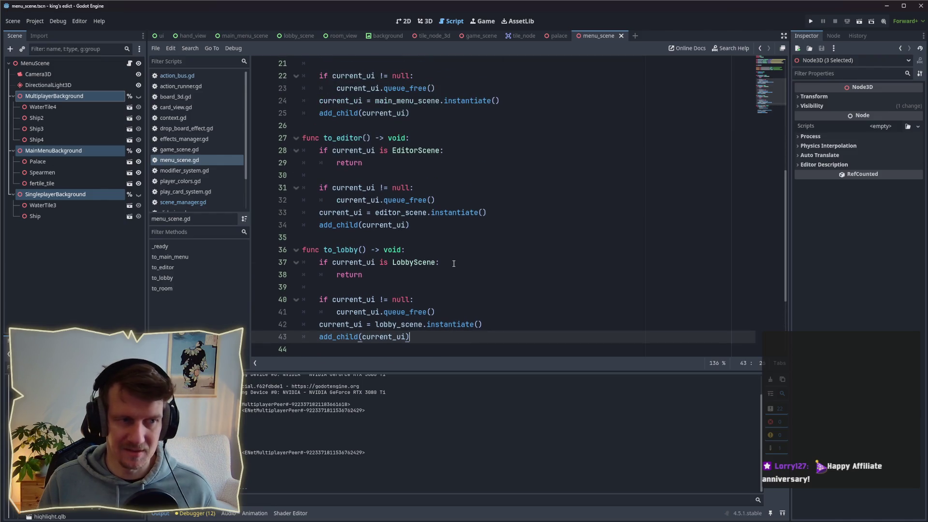
scroll(441, 238, "up", 1)
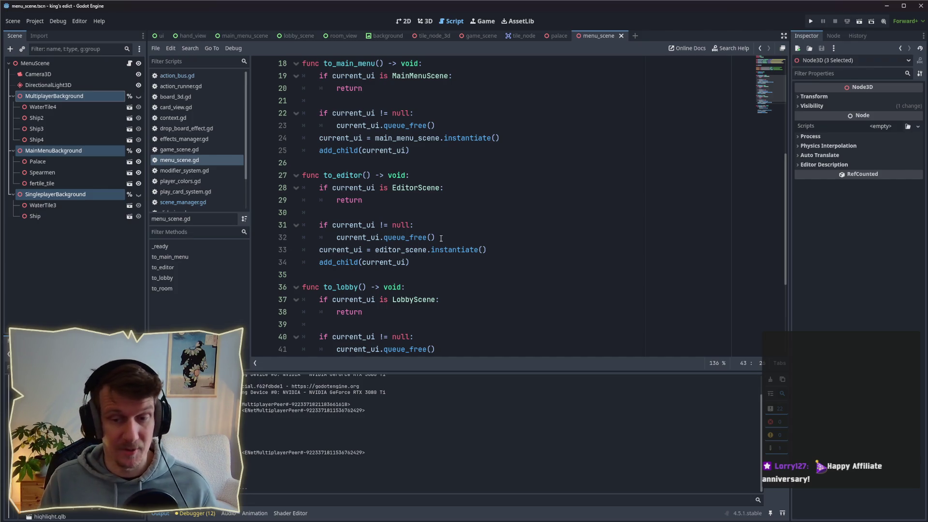
scroll(441, 185, "up", 1)
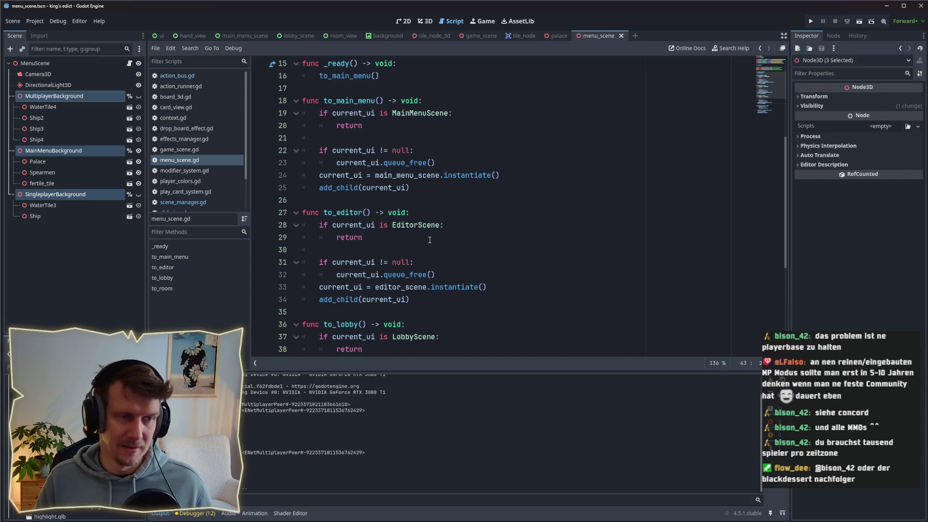
scroll(430, 239, "down", 1)
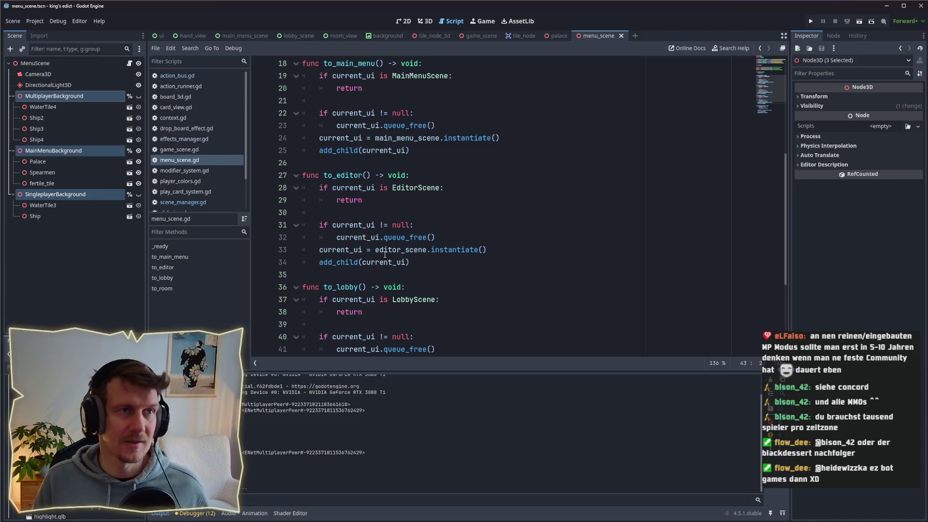
mouse_move(379, 236)
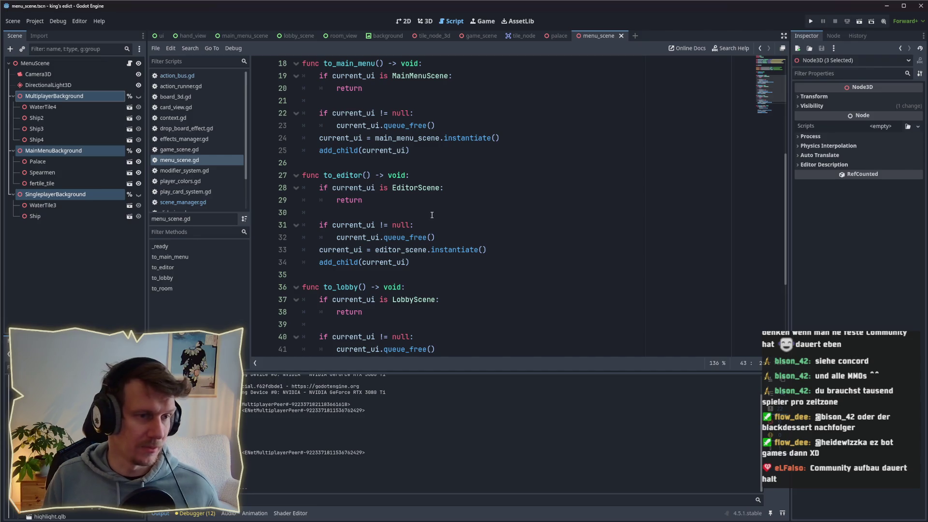
scroll(401, 216, "up", 6)
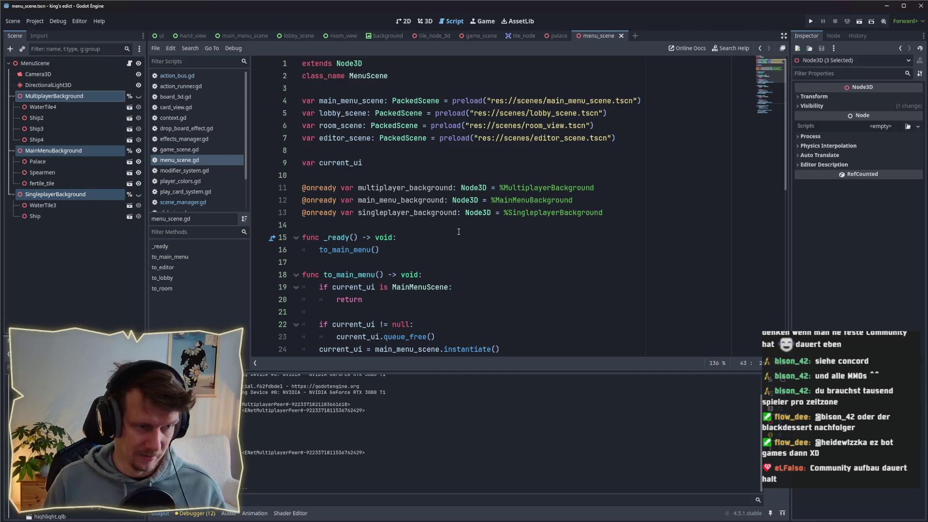
Step: Hide the singleplayer background in the Scene dock, select MainMenuBackground, and save menu_scene
scroll(460, 232, "down", 3)
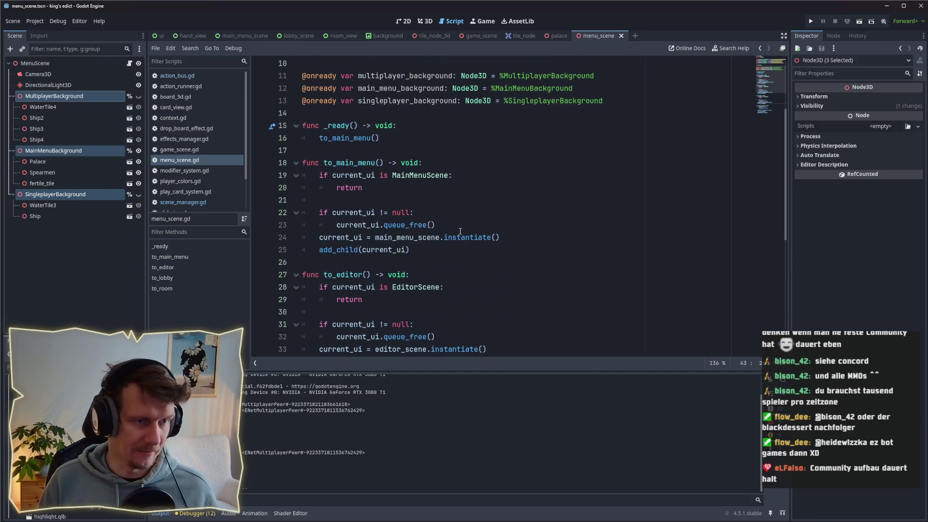
left_click(139, 151)
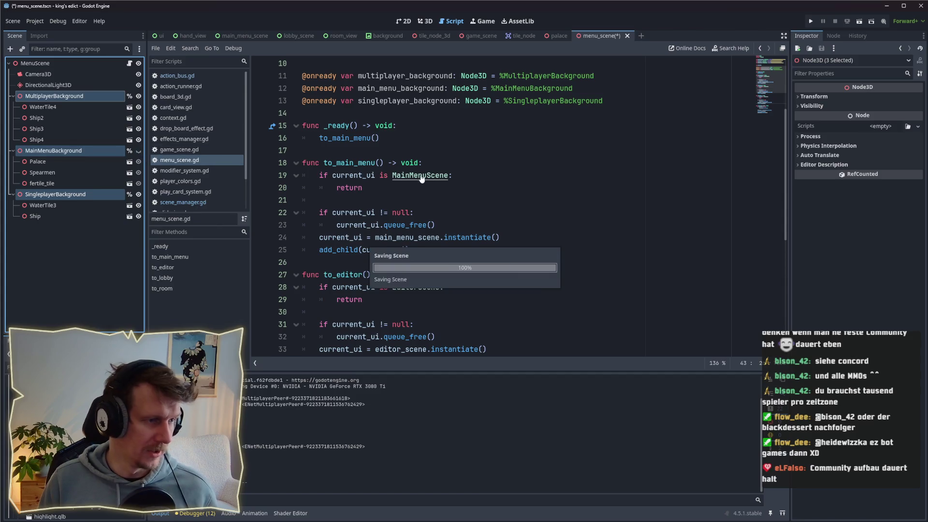
left_click(106, 152)
left_click(139, 194)
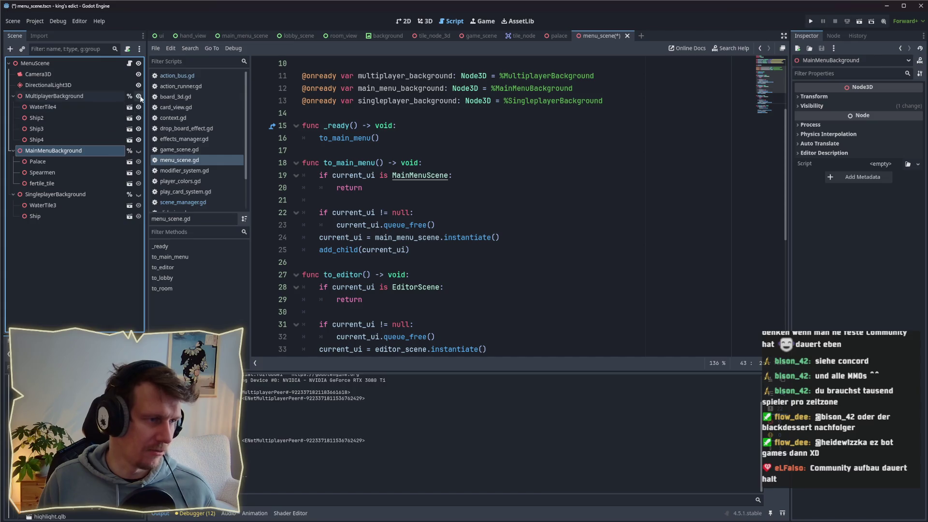
left_click(512, 192)
key("ctrl+s")
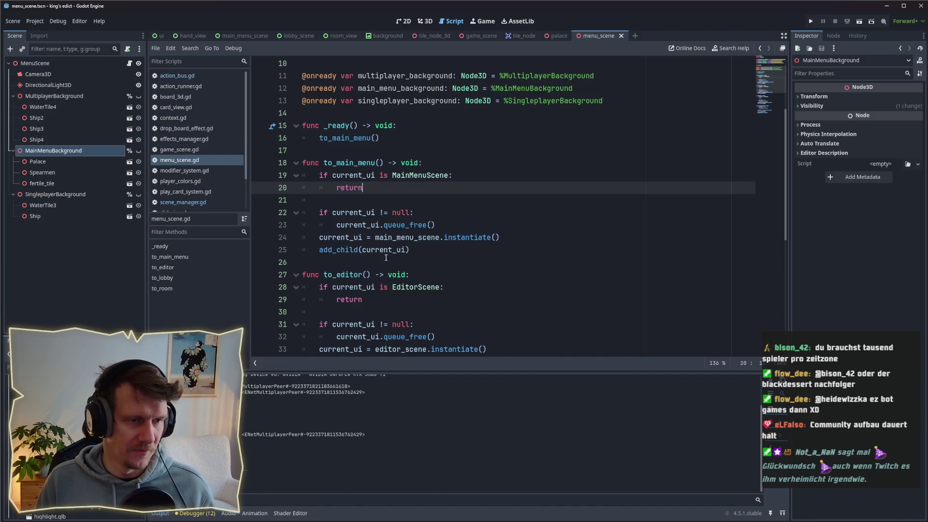
Step: Add multiplayer_background.visible = false below add_child in to_main_menu
left_click(455, 251)
key("Return")
key("Return")
key("Up")
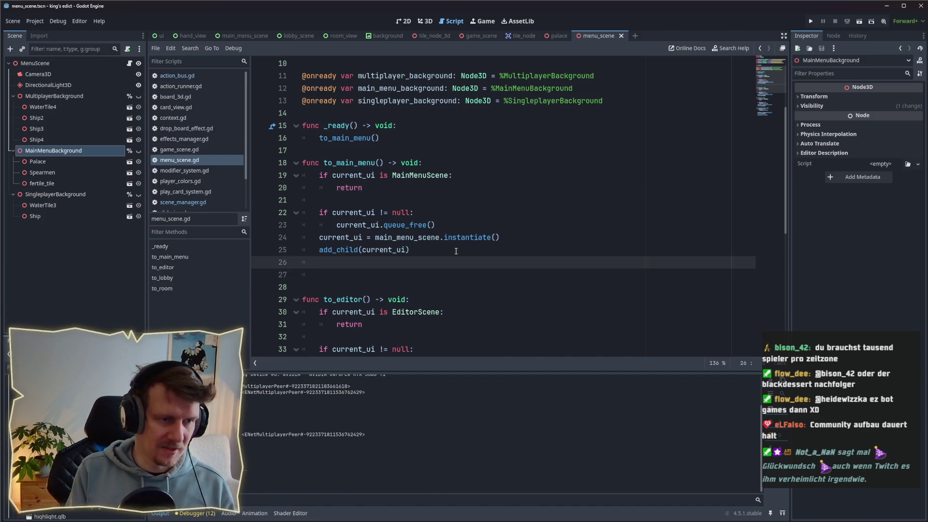
key("Down")
type("multi")
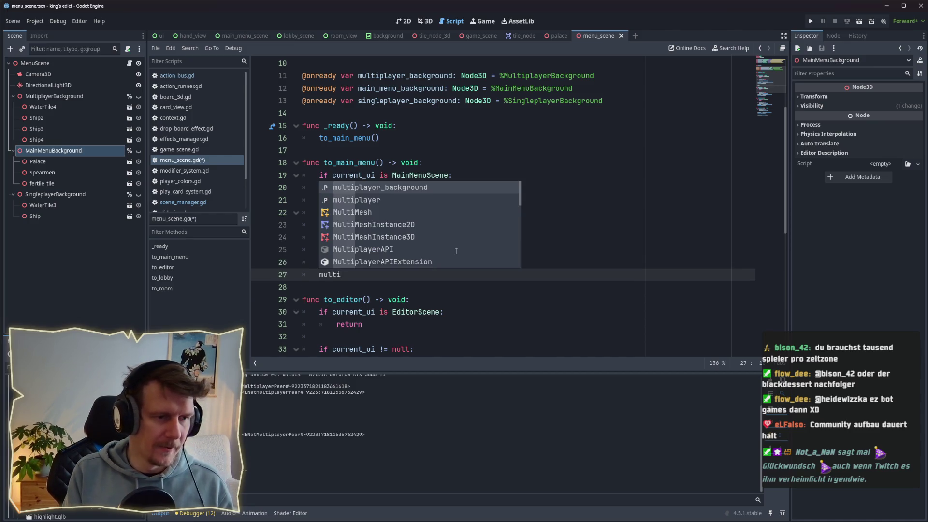
key("Return")
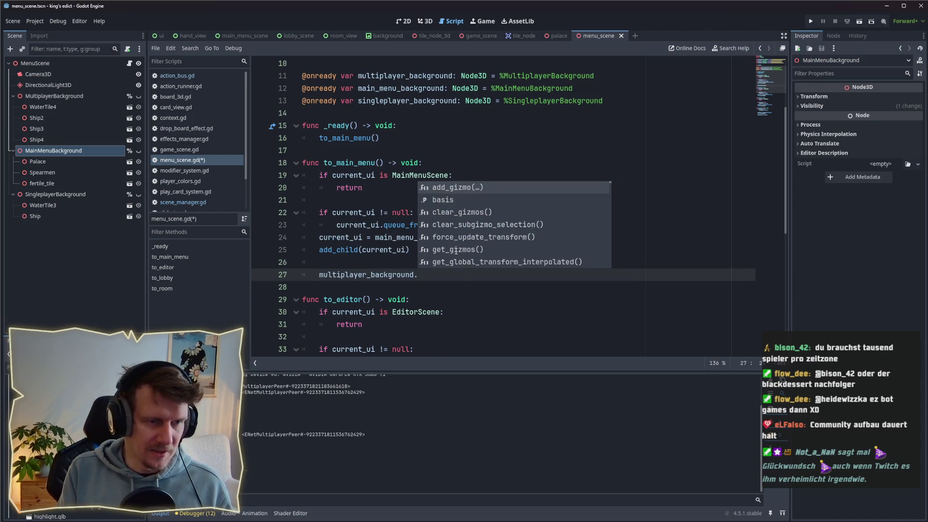
type("vis")
key("Down")
key("Down")
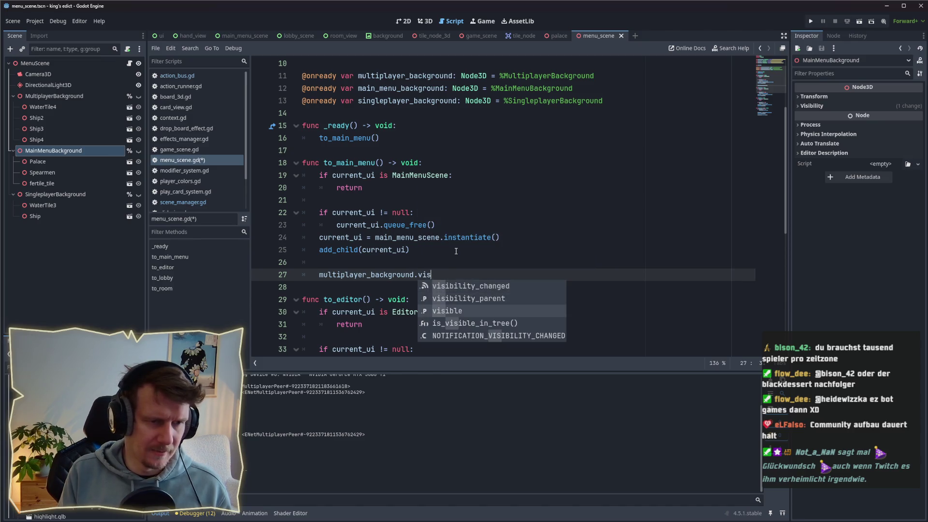
key("Return")
type("= fal")
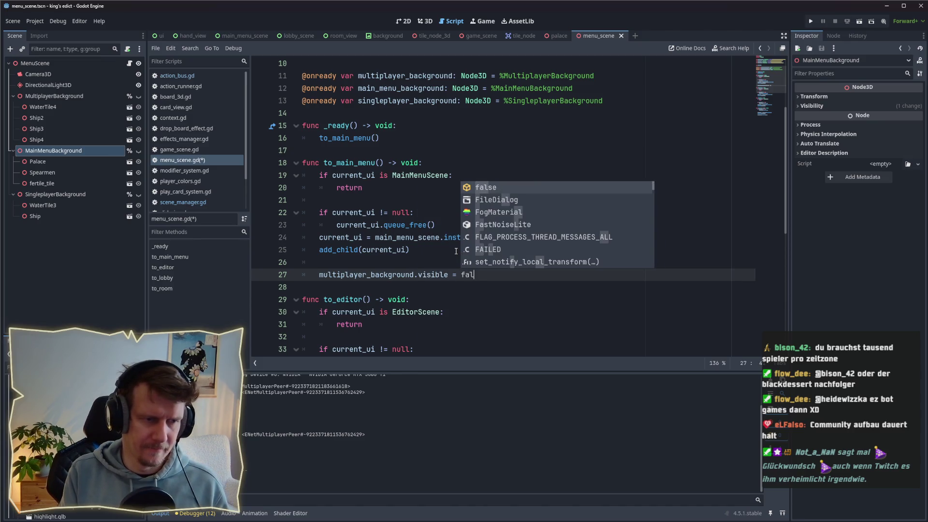
key("Return")
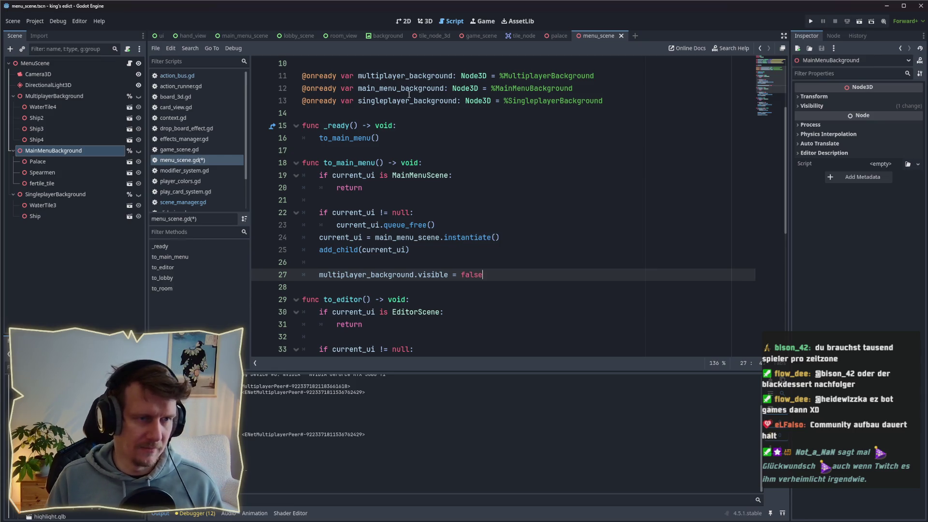
Step: Duplicate the visibility line twice and rename the first copy to main_menu_background
left_click(409, 93)
triple_click(330, 276)
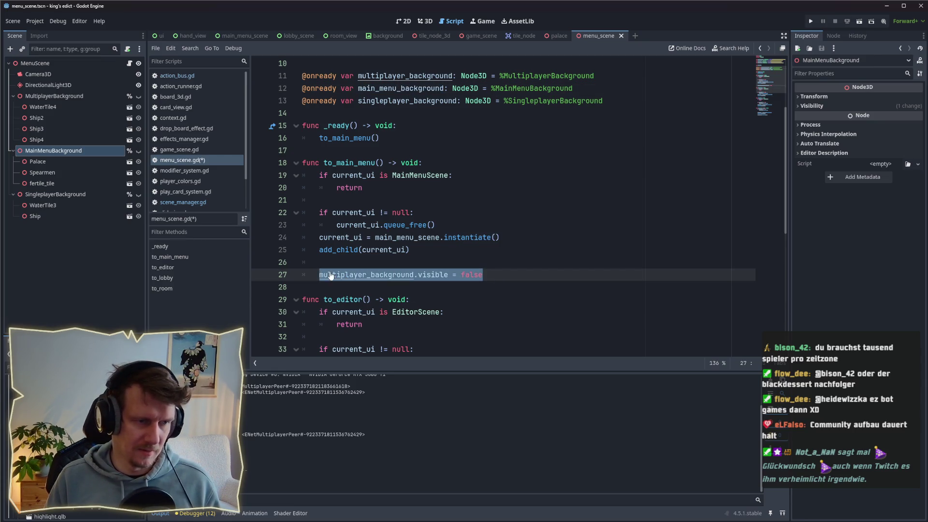
key("ctrl+c")
key("Home")
key("ctrl+v")
key("ctrl+v")
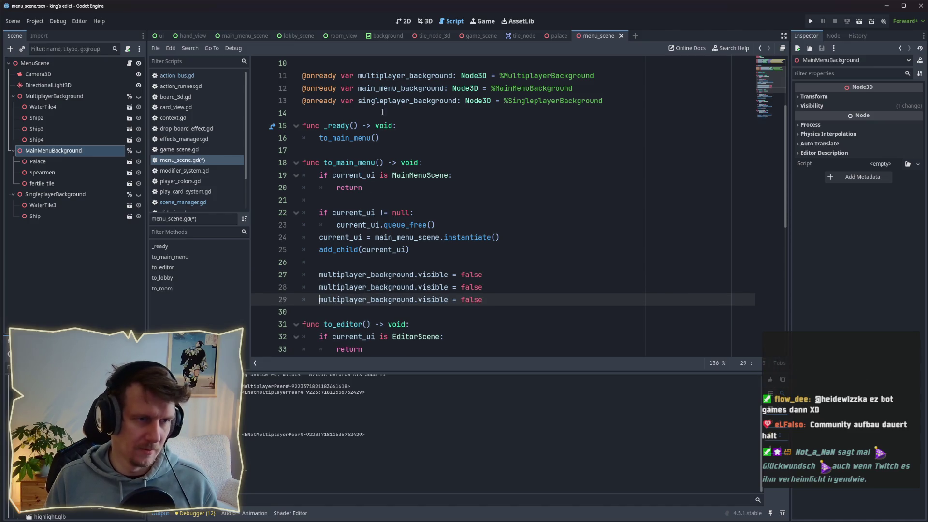
double_click(380, 89)
key("ctrl+c")
double_click(344, 287)
key("ctrl+v")
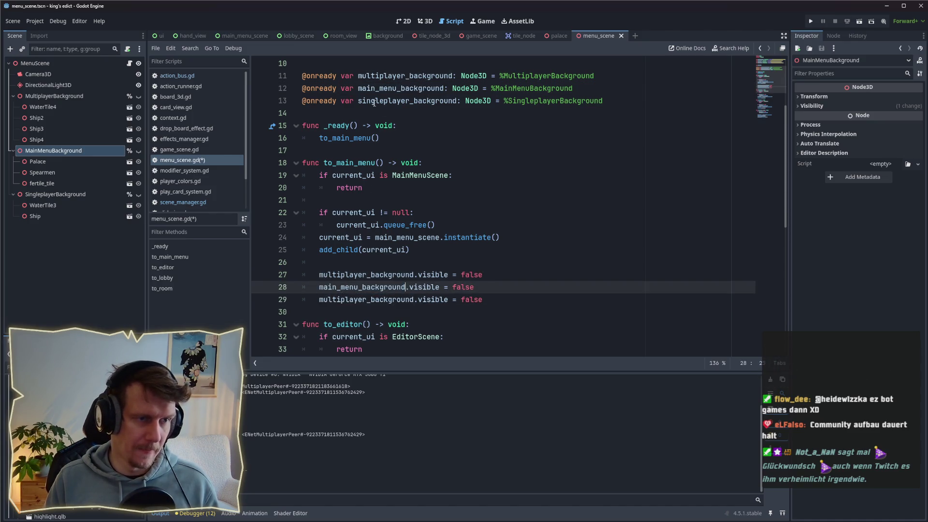
Step: Rename the second copy to singleplayer_background, set main_menu_background.visible to true, and save
double_click(371, 101)
key("ctrl+c")
double_click(344, 300)
key("ctrl+v")
double_click(462, 287)
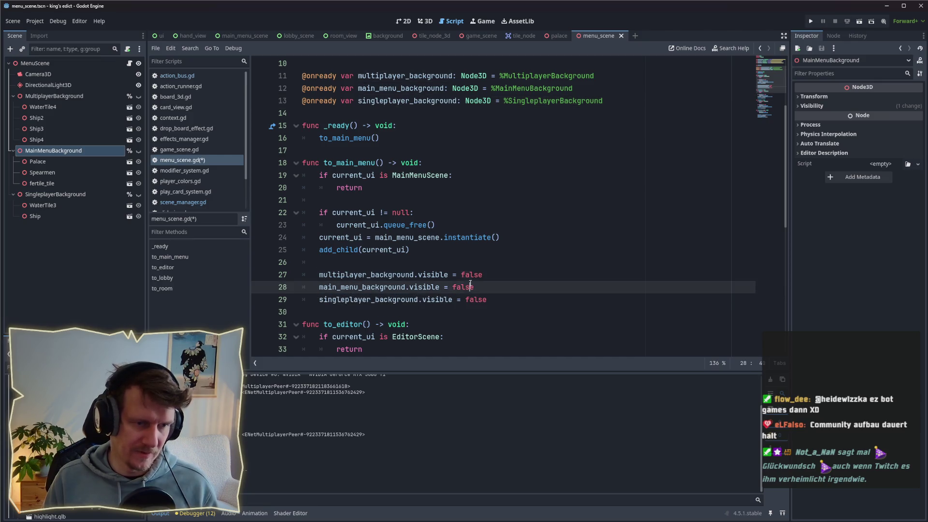
type("true")
key("ctrl+s")
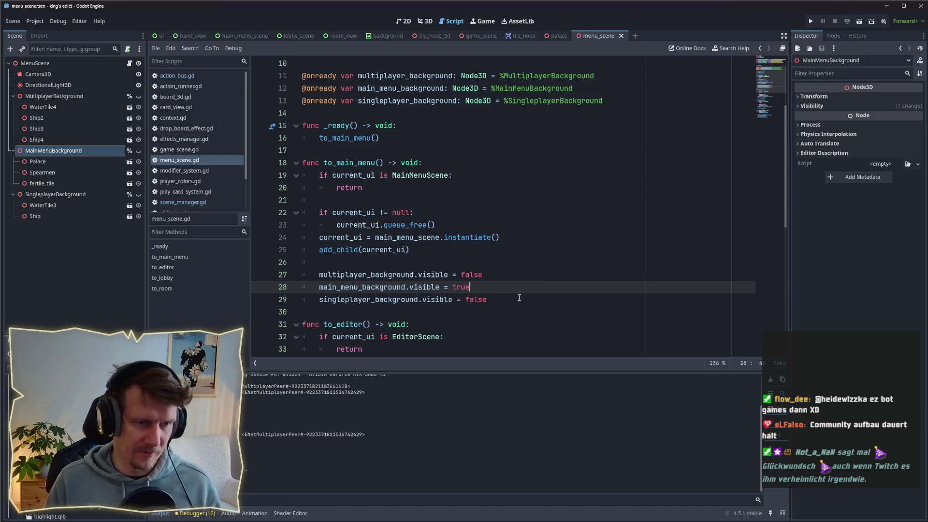
Step: Select the three visibility lines and move to the end of to_editor
left_click_drag(519, 298, 309, 274)
scroll(440, 230, "down", 5)
left_click(440, 231)
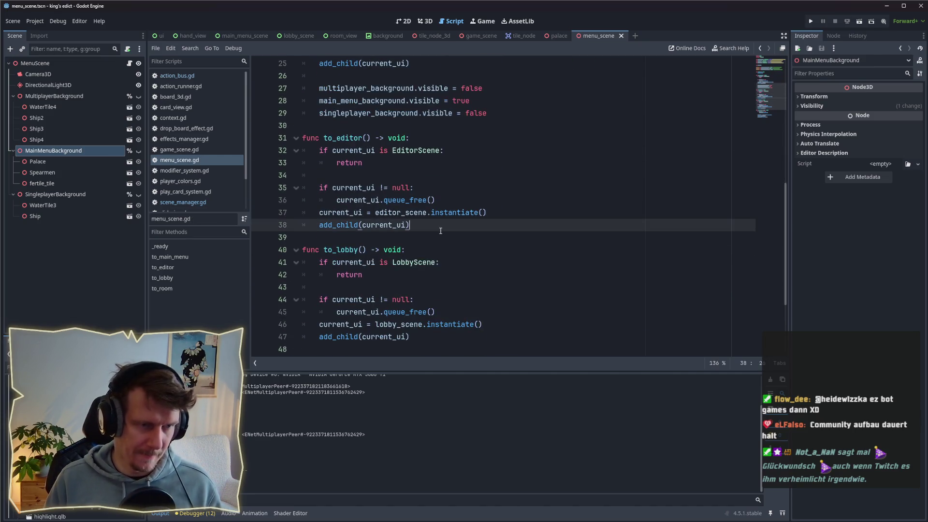
Step: Paste the three visibility lines into to_editor, fix indentation, and set all three to false
key("Return")
key("ctrl+v")
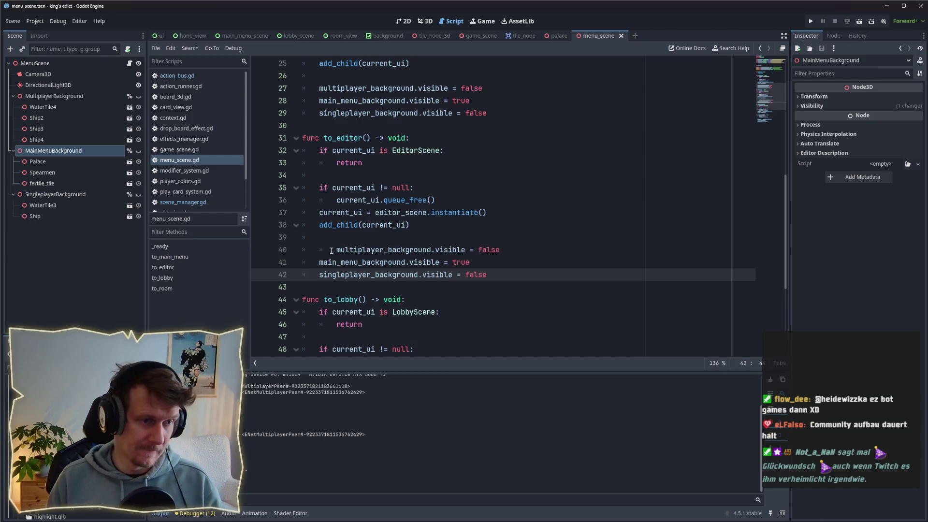
left_click(331, 250)
key("BackSpace")
double_click(462, 262)
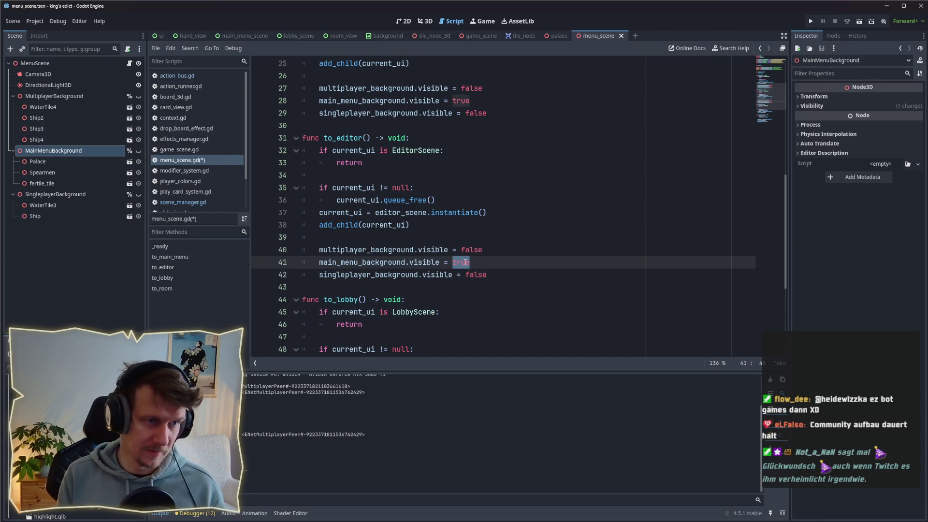
type("false")
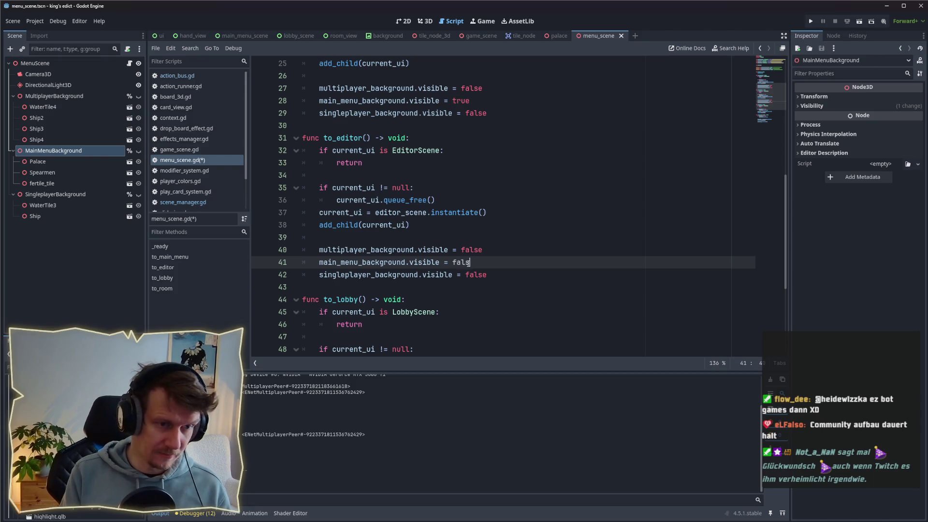
left_click_drag(488, 275, 285, 250)
Step: Paste the lines into to_lobby, fix indentation, set multiplayer_background.visible to true, and save
scroll(286, 250, "down", 4)
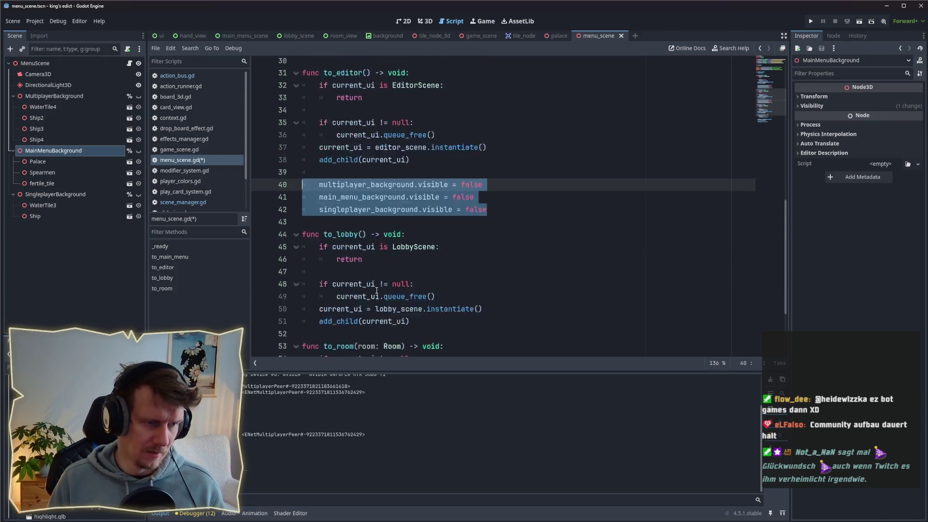
left_click(450, 237)
key("Return")
key("Return")
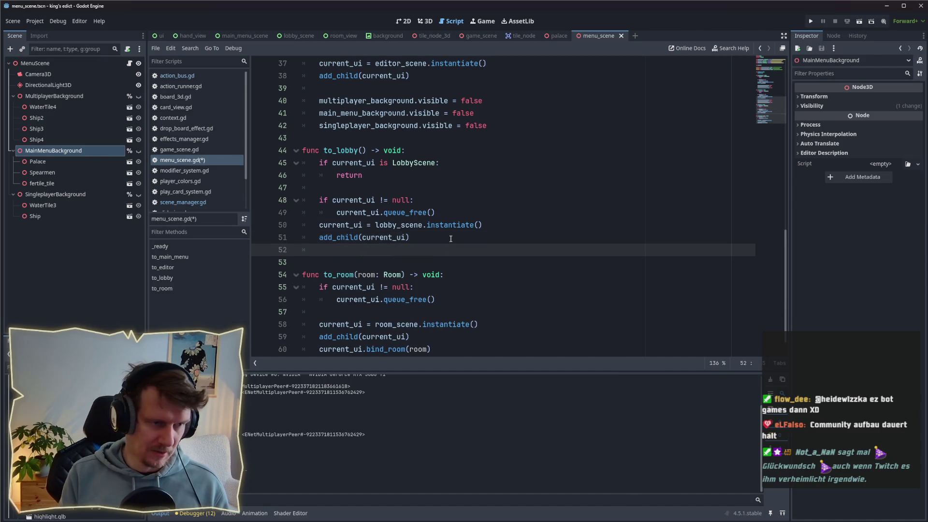
key("ctrl+v")
left_click(336, 256)
key("BackSpace")
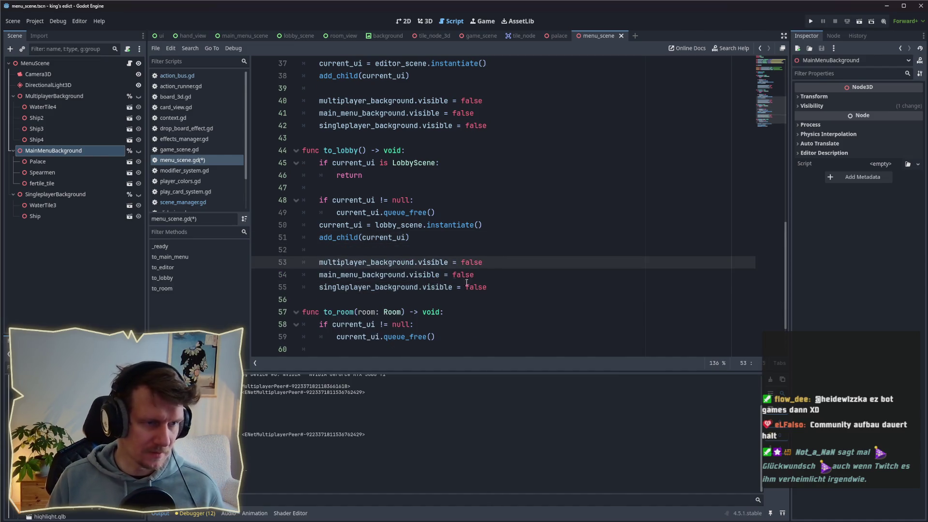
double_click(474, 287)
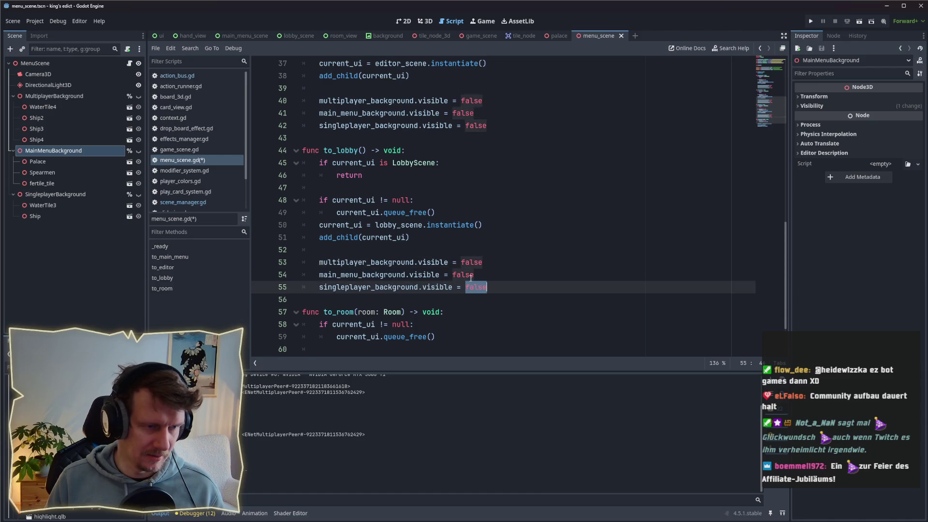
double_click(469, 275)
double_click(470, 263)
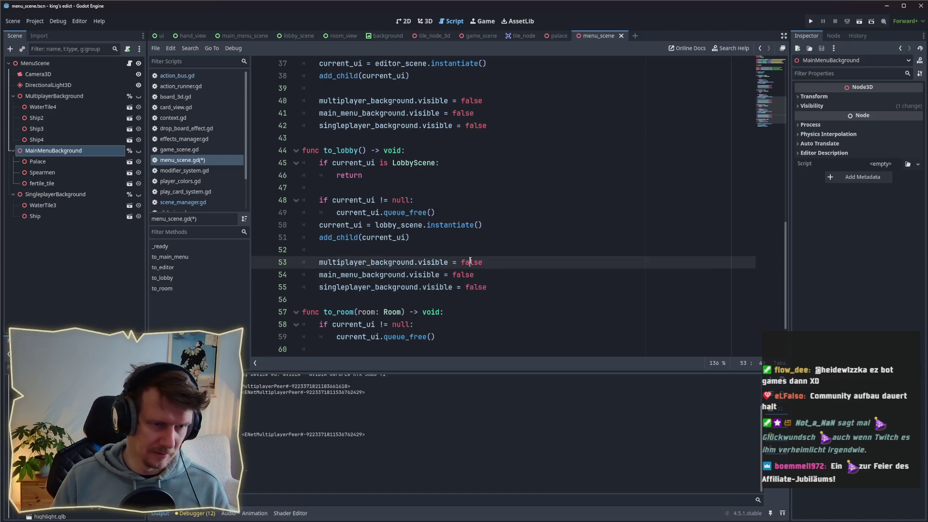
type("true")
key("ctrl+s")
Step: Copy the lobby visibility lines into to_room after bind_room(room), save, and run the game
left_click_drag(486, 287, 302, 262)
key("ctrl+c")
scroll(358, 281, "down", 2)
left_click(436, 324)
key("Return")
key("ctrl+v")
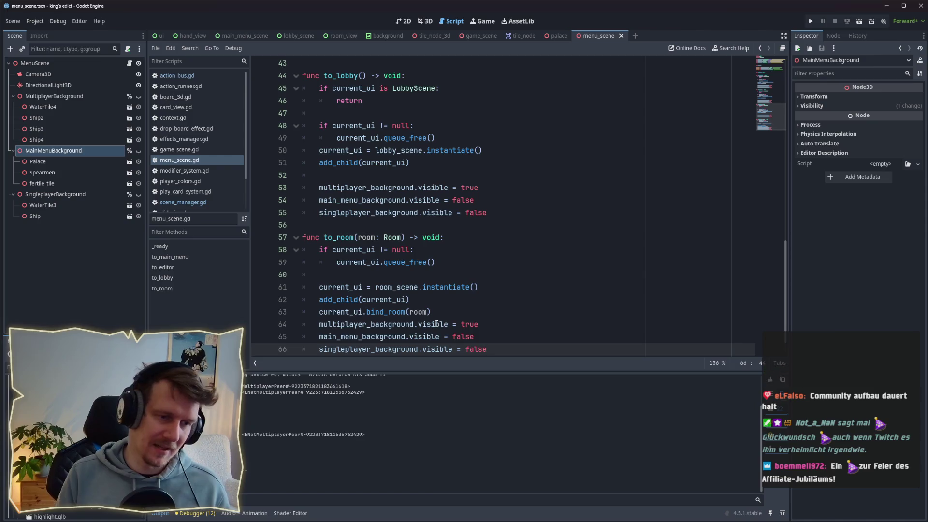
left_click(437, 322)
left_click(440, 313)
key("Return")
scroll(440, 314, "down", 1)
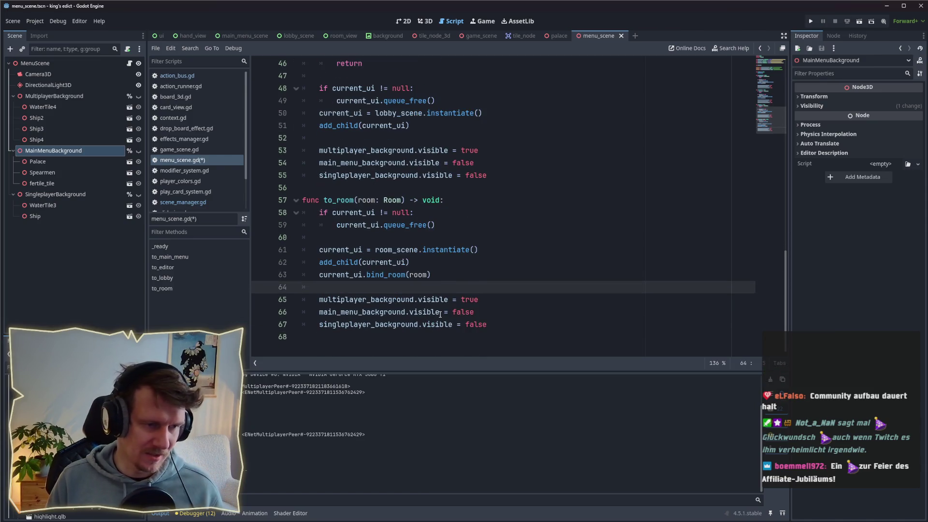
scroll(473, 283, "up", 2)
scroll(473, 284, "down", 2)
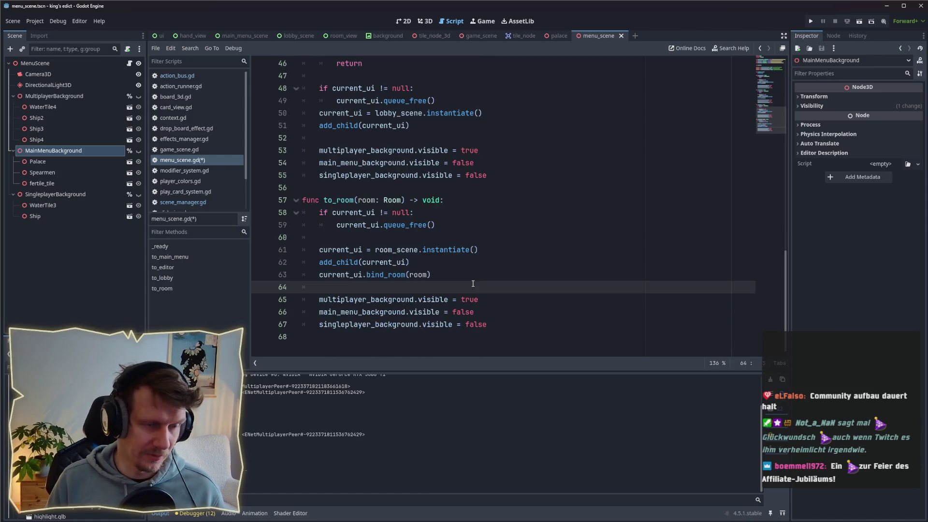
double_click(472, 299)
key("ctrl+s")
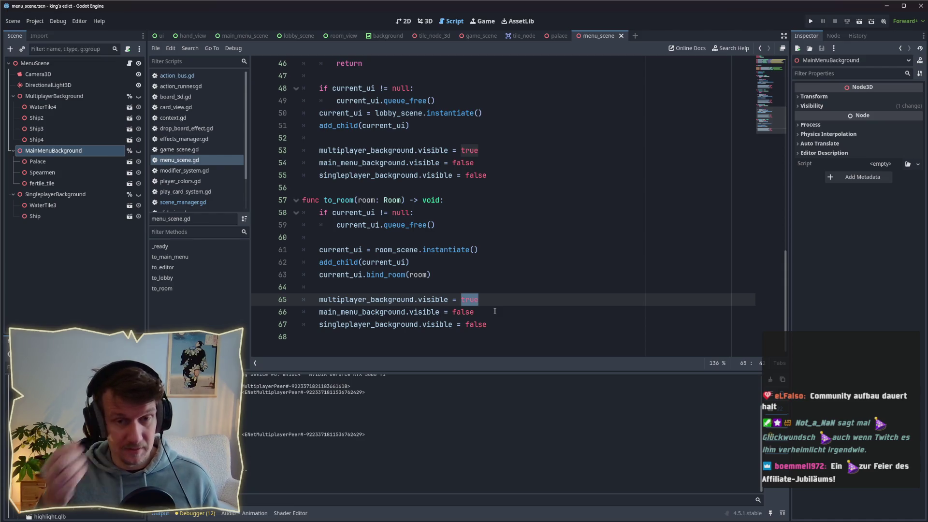
key("F5")
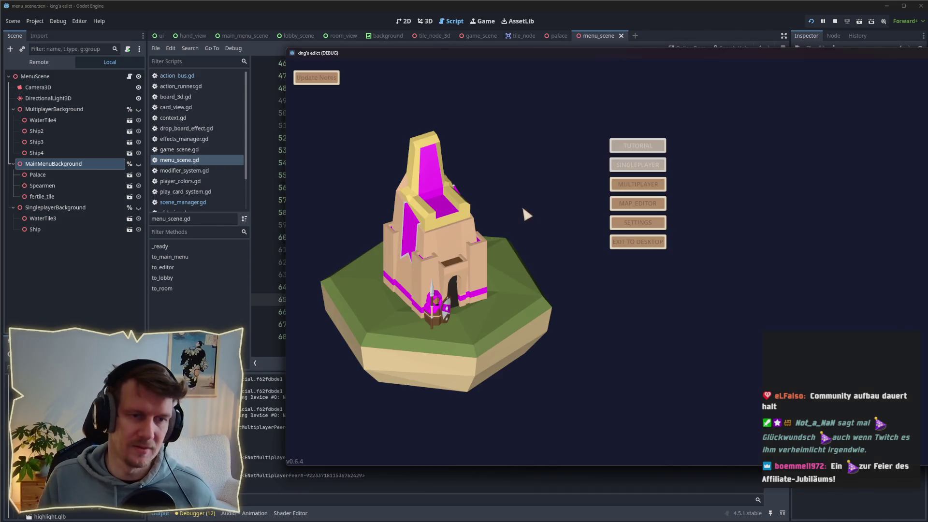
left_click(631, 189)
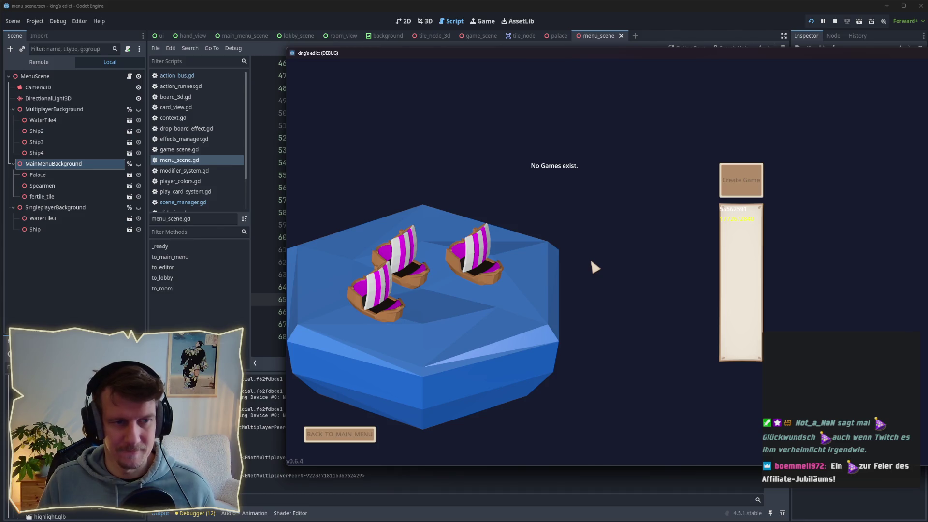
left_click(370, 434)
left_click(631, 186)
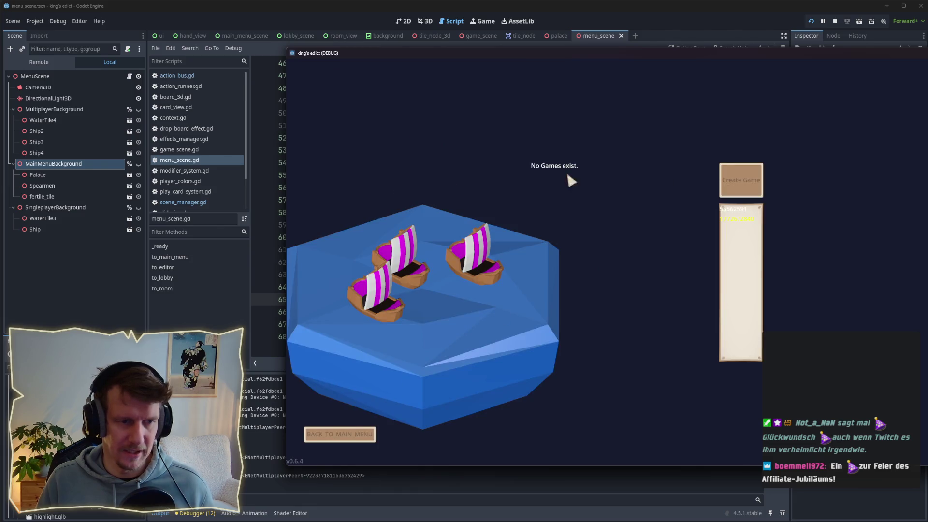
left_click(363, 432)
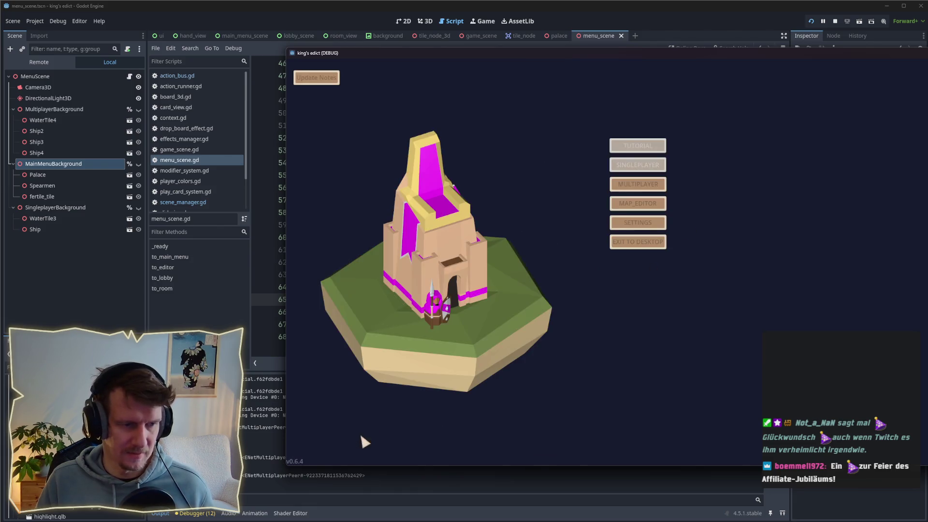
left_click(629, 186)
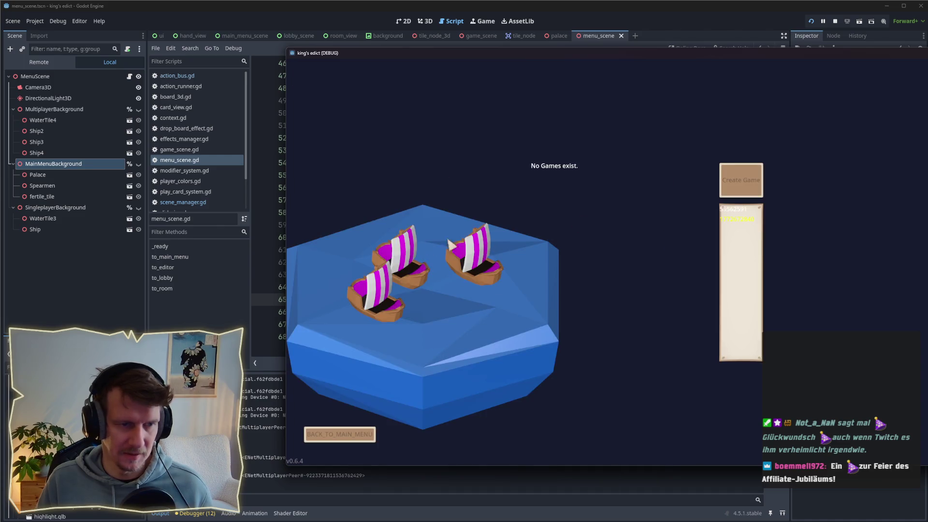
left_click(835, 21)
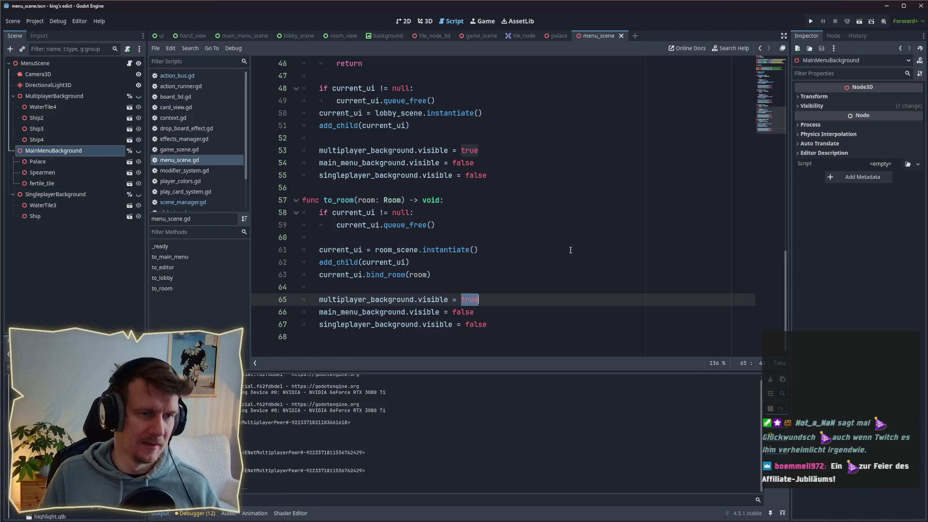
left_click(628, 249)
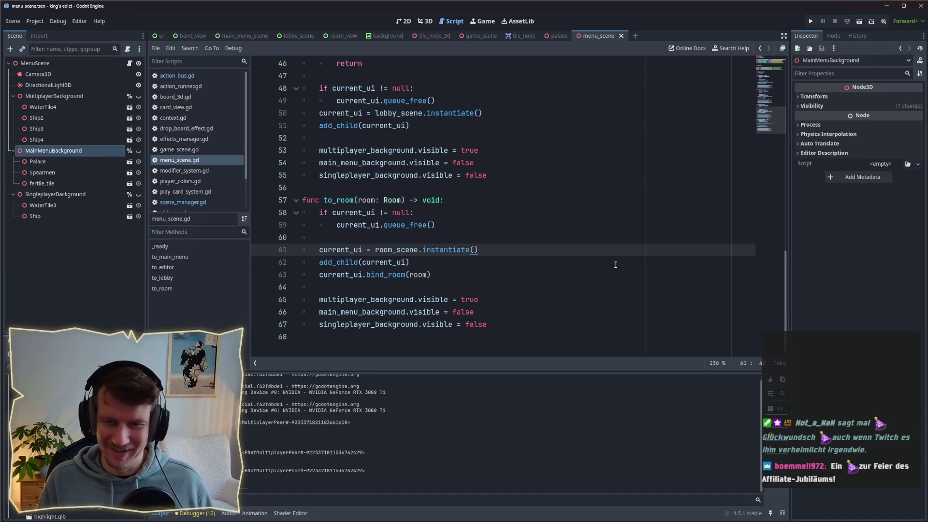
left_click(484, 267)
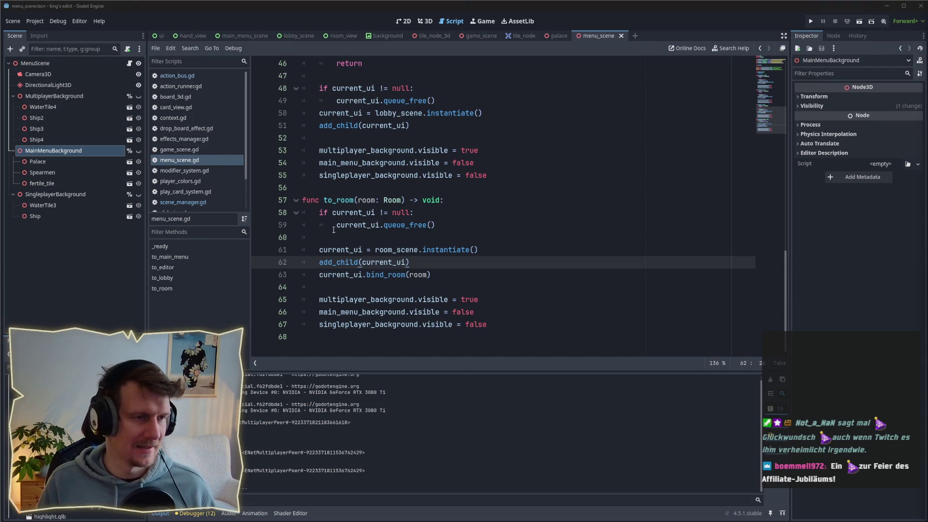
left_click(454, 244)
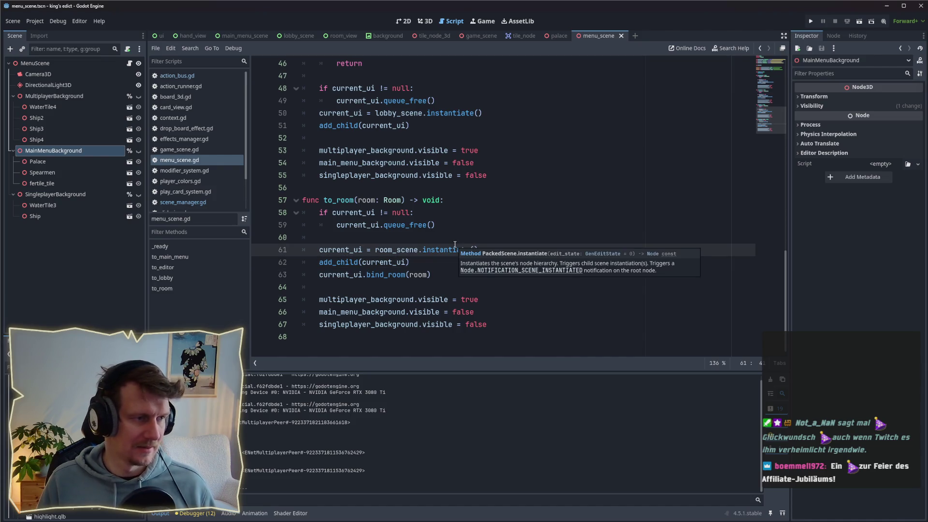
left_click(452, 238)
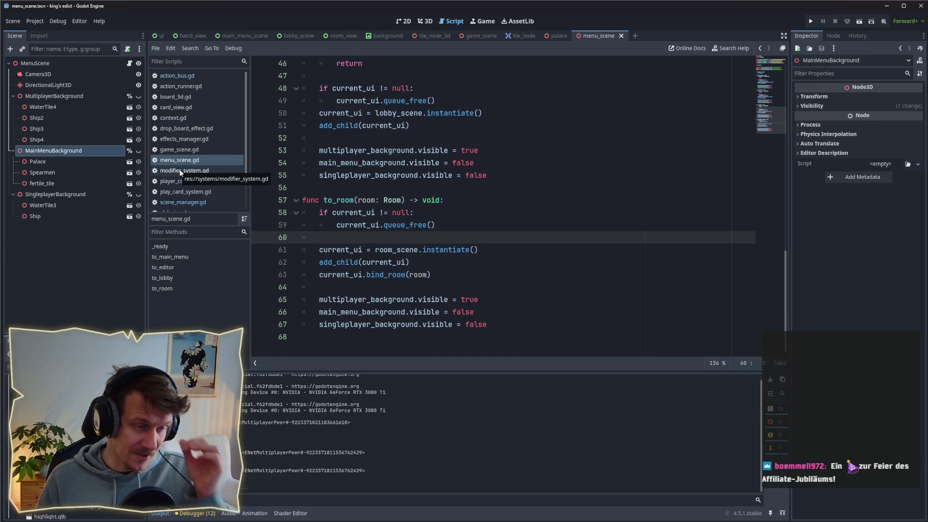
scroll(183, 174, "down", 3)
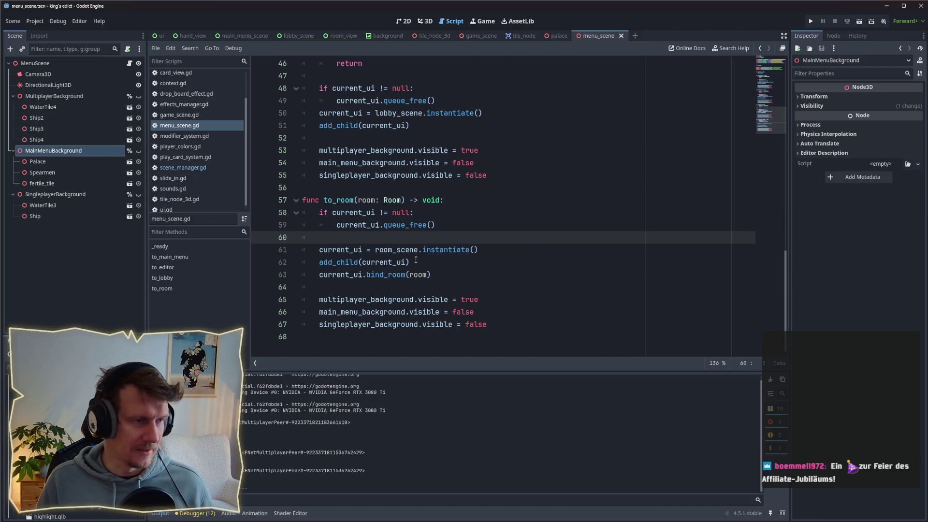
mouse_move(426, 255)
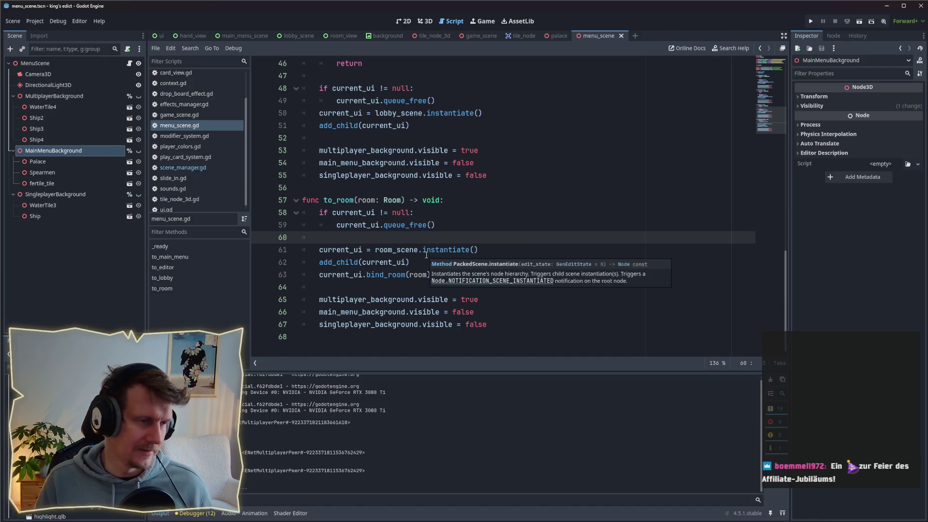
left_click(417, 261)
mouse_move(446, 269)
left_mouse_down()
mouse_move(338, 263)
mouse_move(300, 249)
left_mouse_up()
left_click(356, 237)
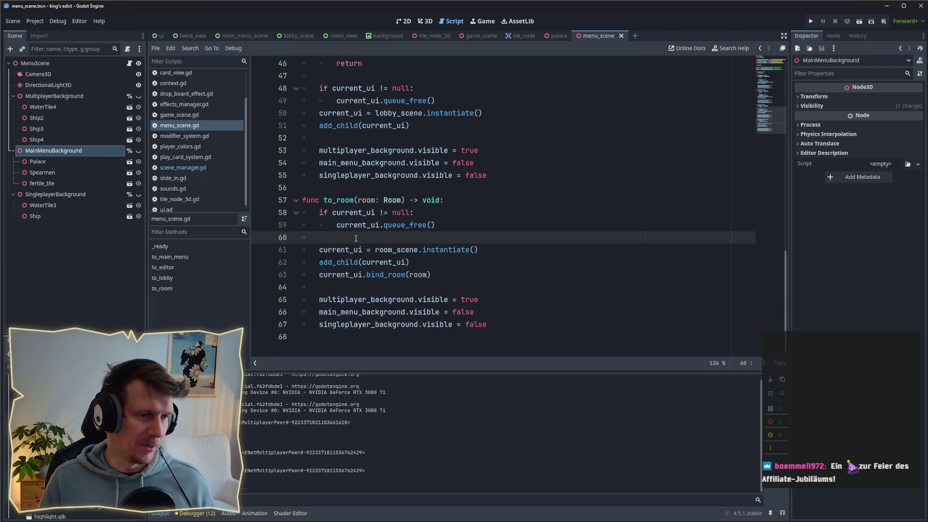
left_click_drag(345, 239, 300, 238)
left_click(353, 240)
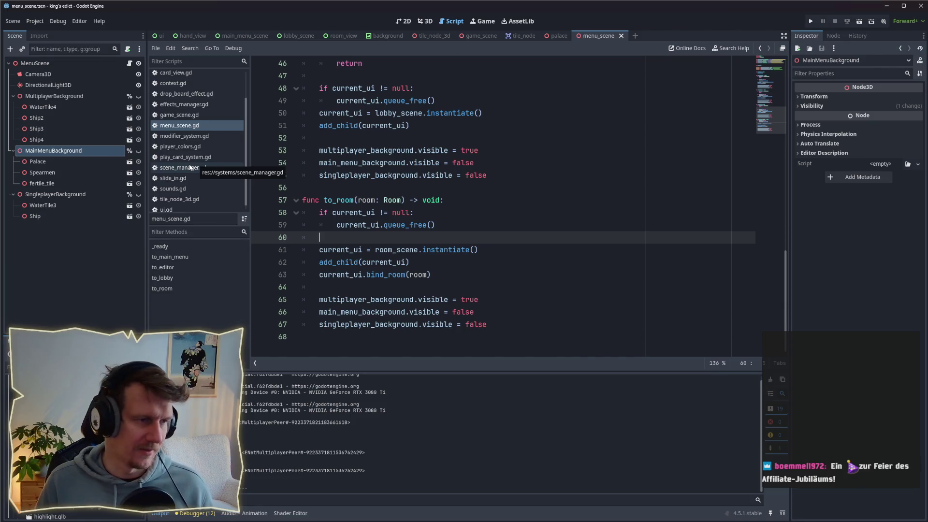
left_click_drag(319, 236, 306, 236)
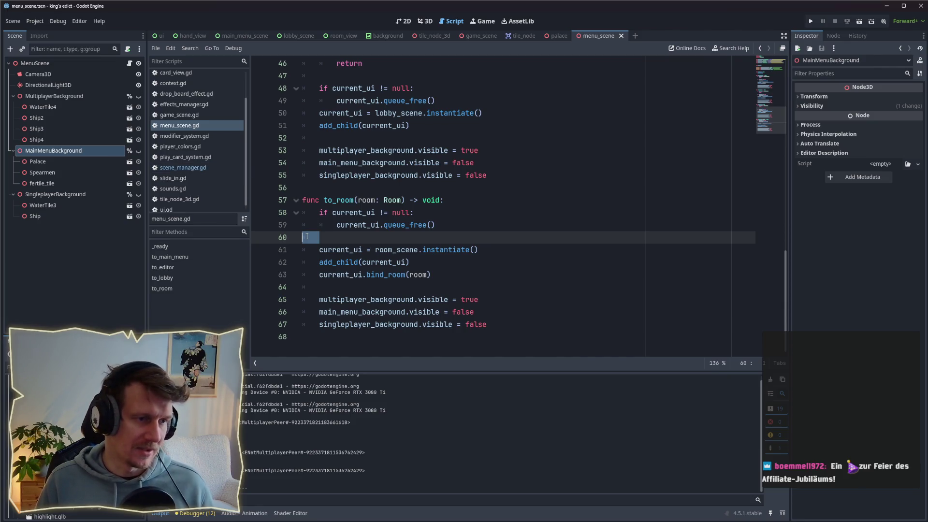
left_click(343, 237)
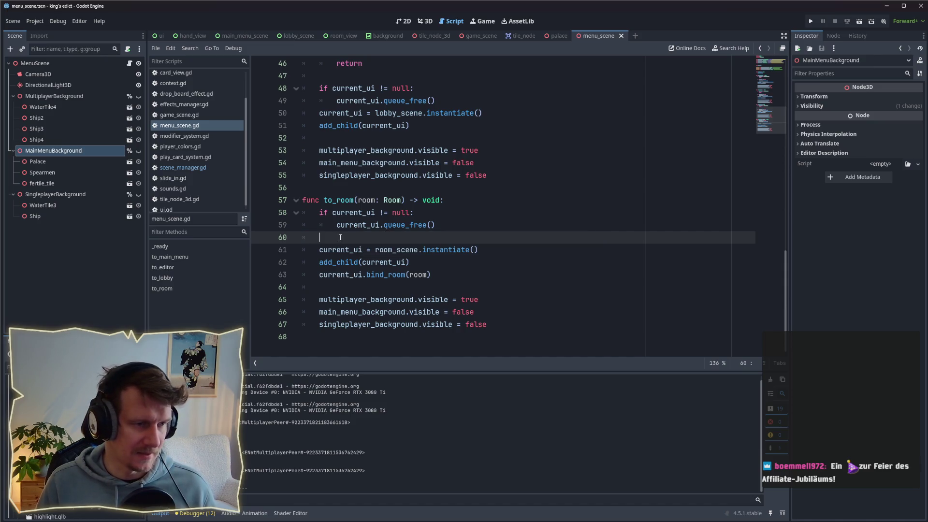
left_click(405, 21)
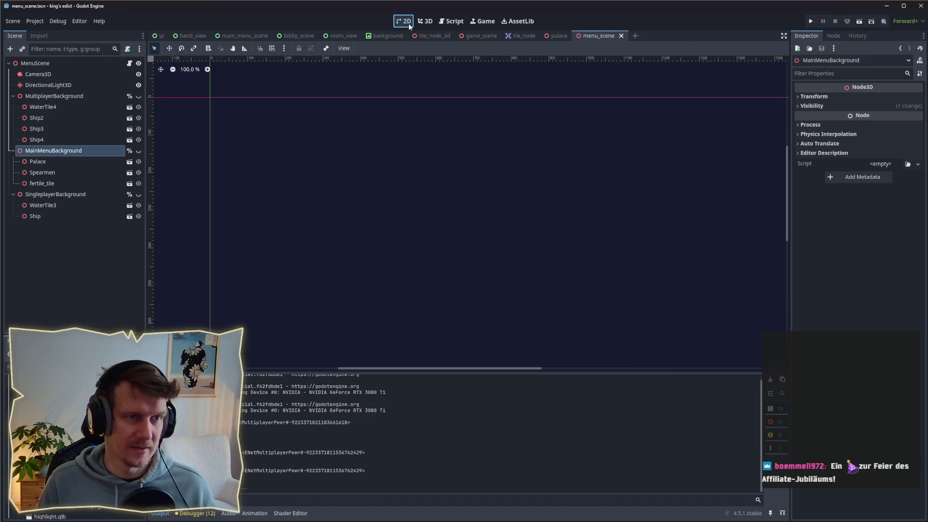
Step: Switch to the 3D workspace and make the singleplayer and main menu backgrounds visible
left_click(419, 22)
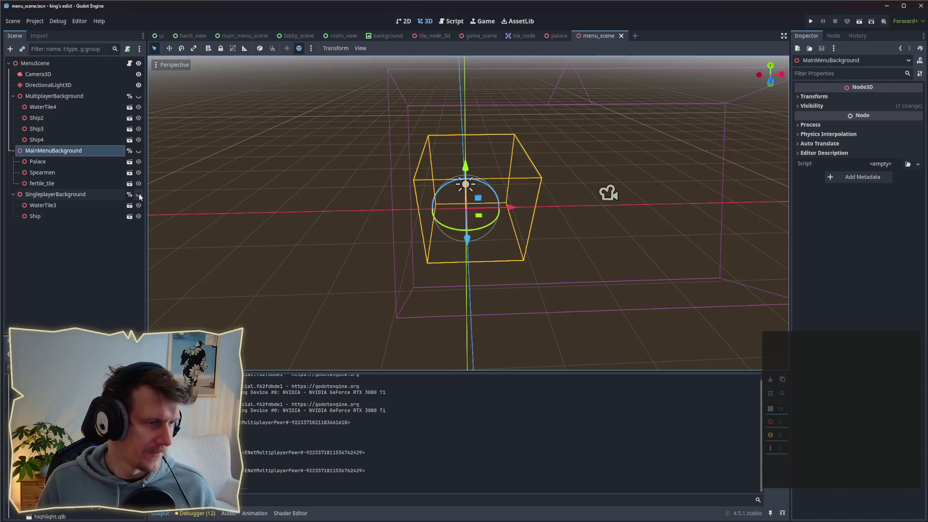
left_click(138, 194)
left_click(138, 151)
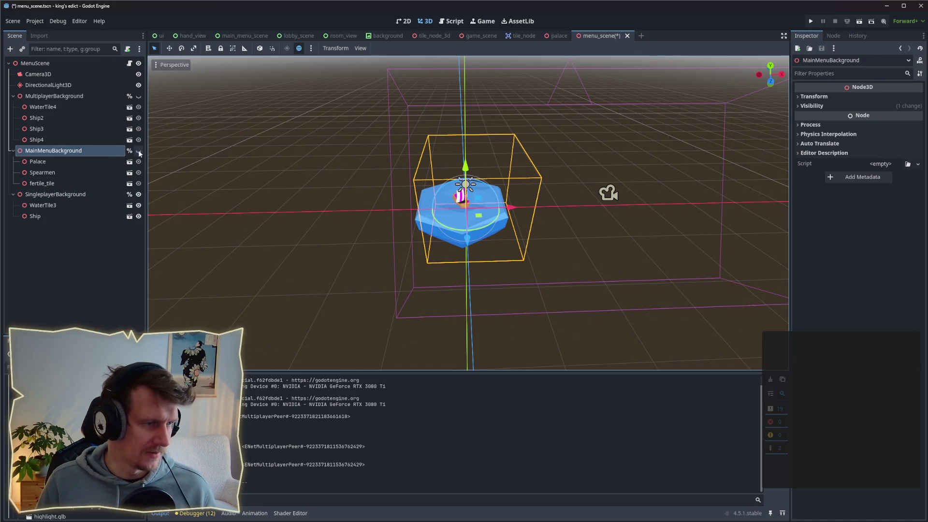
left_click(73, 195)
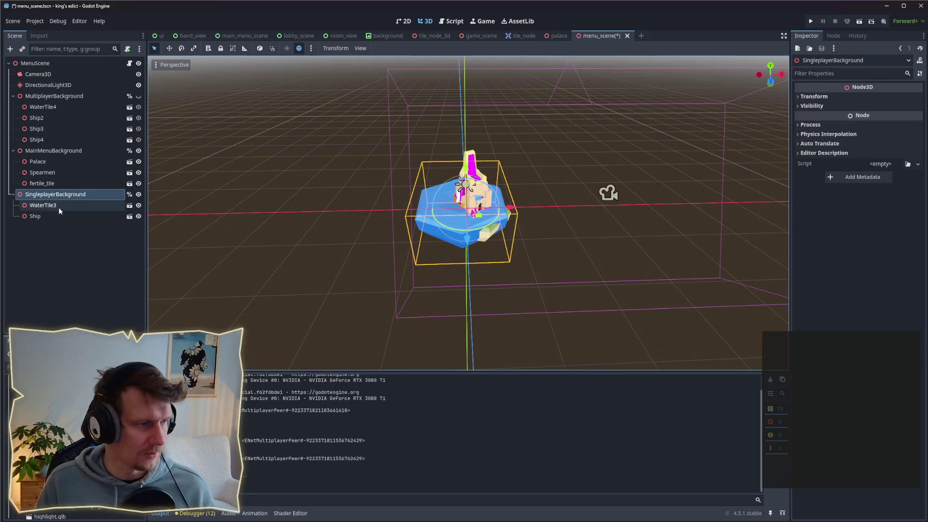
Step: Inspect the Transform values of WaterTile3, Palace and fertile_tile in the Inspector
left_click(58, 206)
left_click(825, 98)
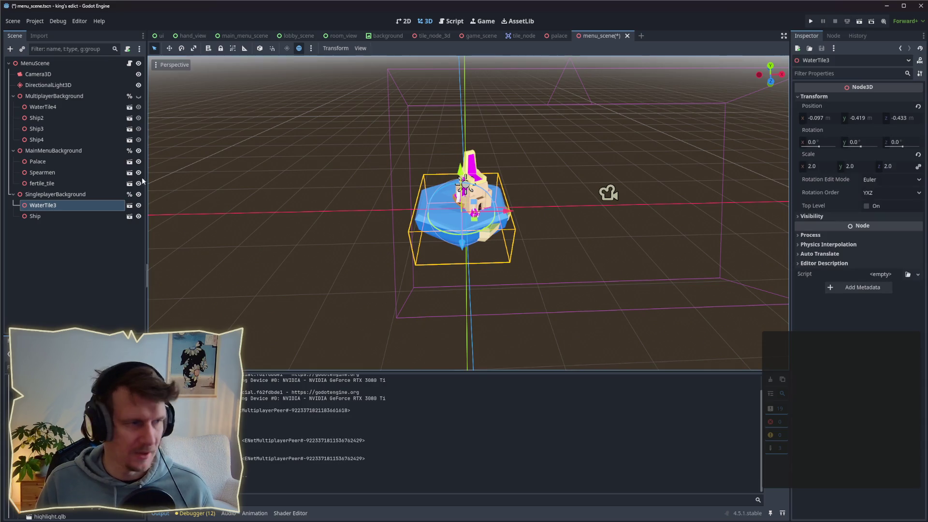
left_click(53, 151)
left_click(38, 161)
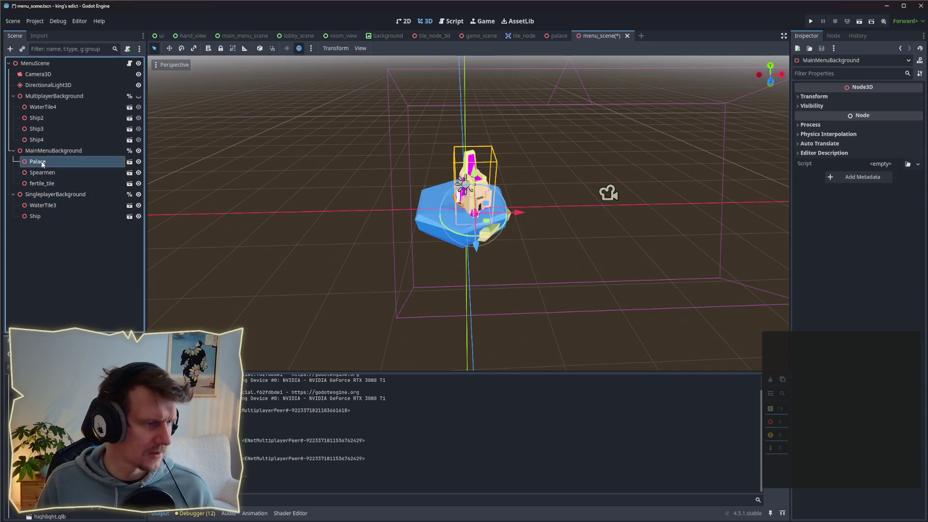
left_click(65, 184)
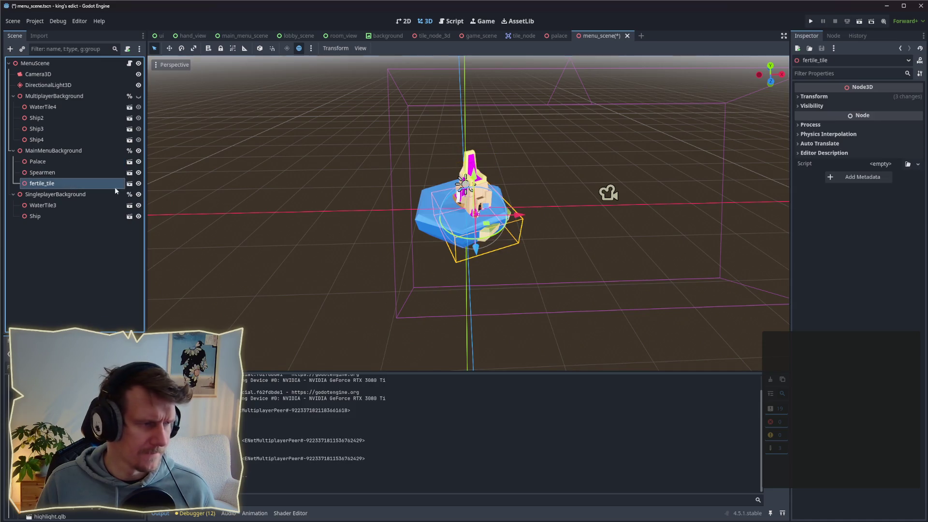
left_click(833, 99)
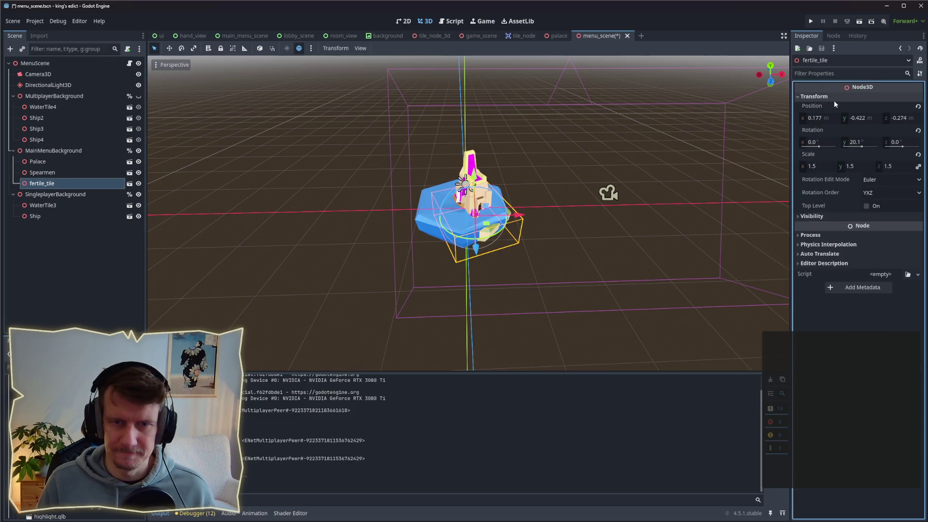
left_click(834, 99)
left_click(83, 205)
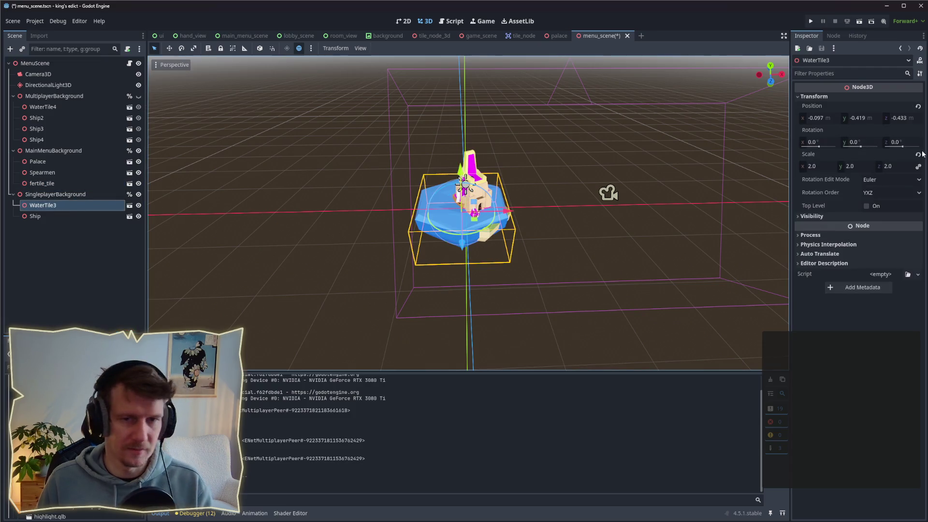
Step: Set WaterTile3's scale to 1.5 and check the main menu background's visibility
left_click(819, 166)
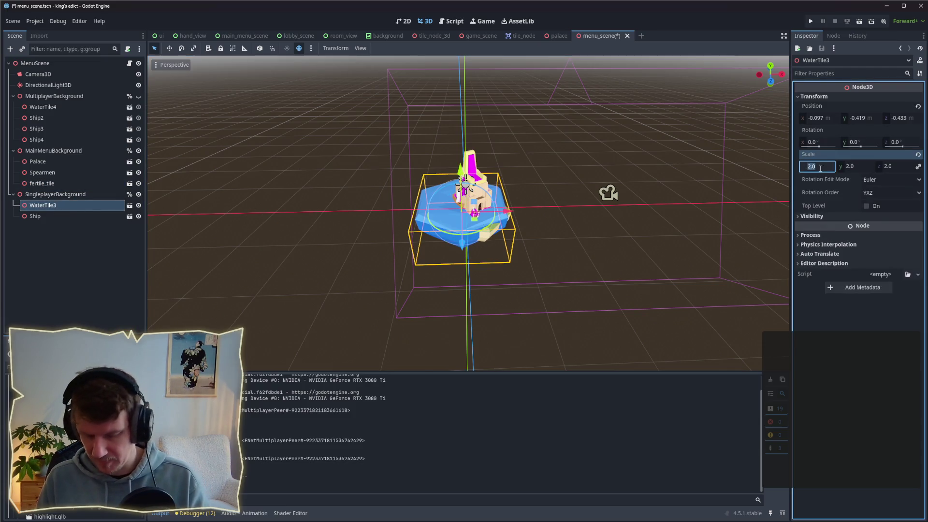
key("Return")
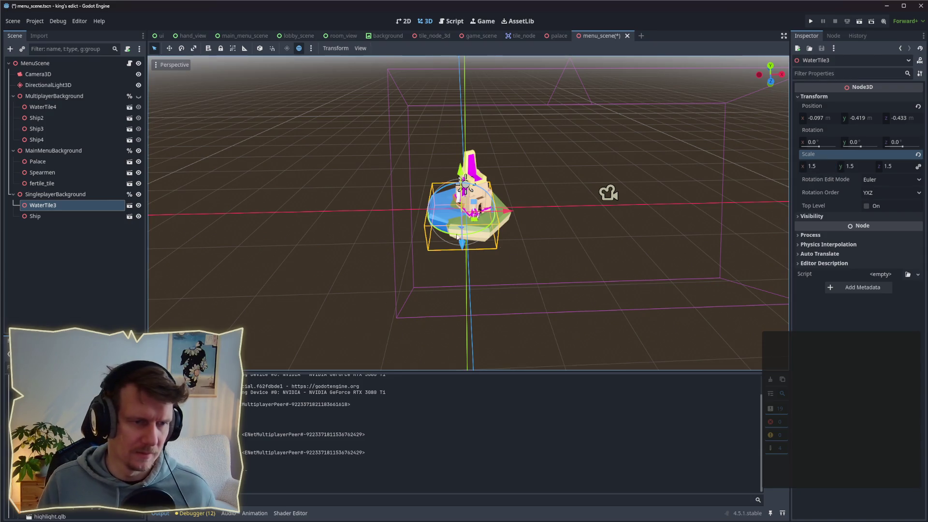
left_click(43, 196)
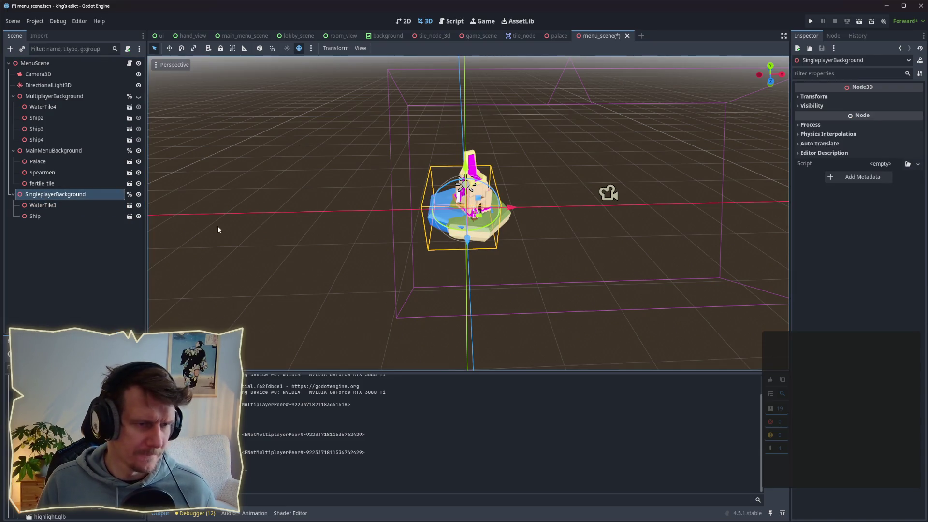
left_click(139, 150)
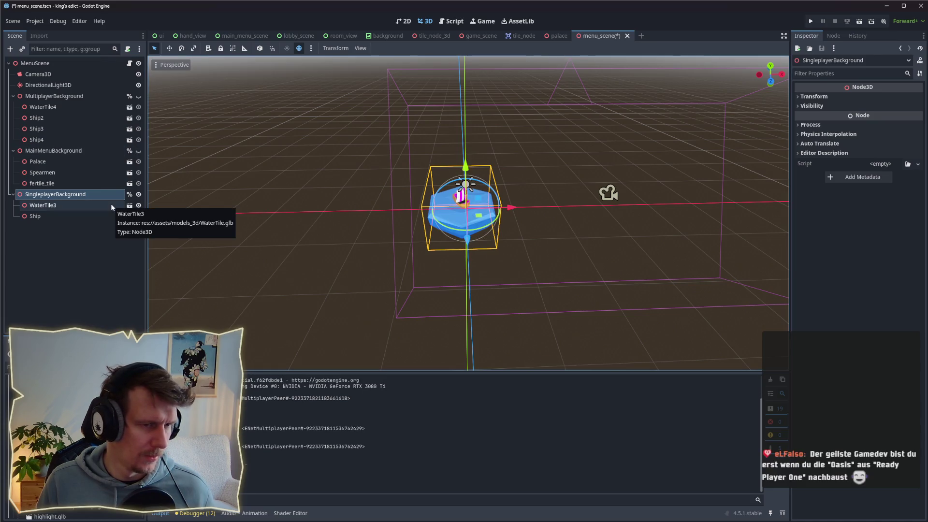
left_click(139, 150)
Step: Hide the singleplayer background, set WaterTile4's scale to 1.5, and save menu_scene
left_click(139, 194)
left_click(43, 107)
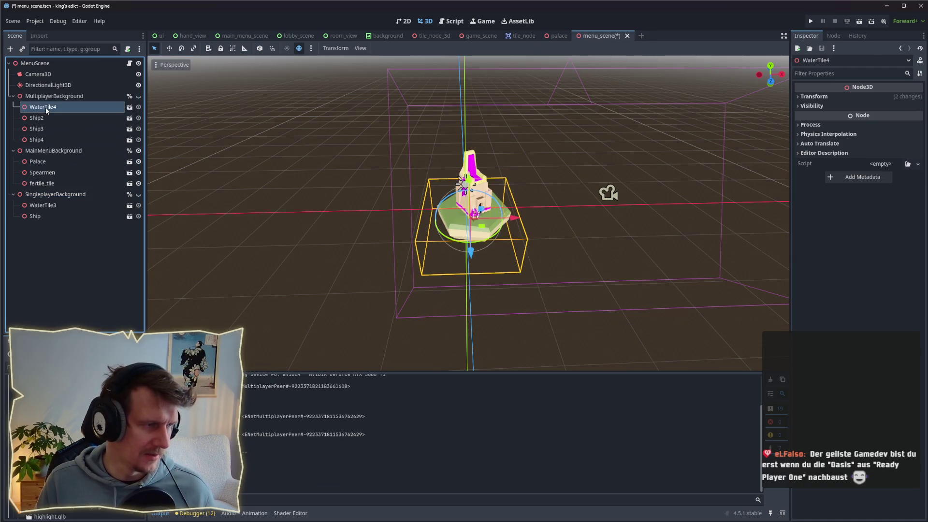
left_click(841, 96)
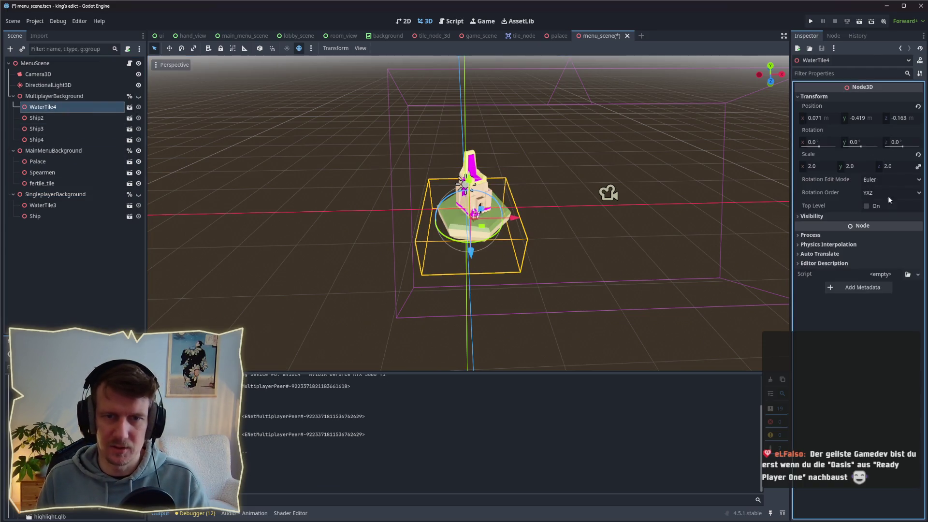
left_click(831, 167)
type("1")
key("Return")
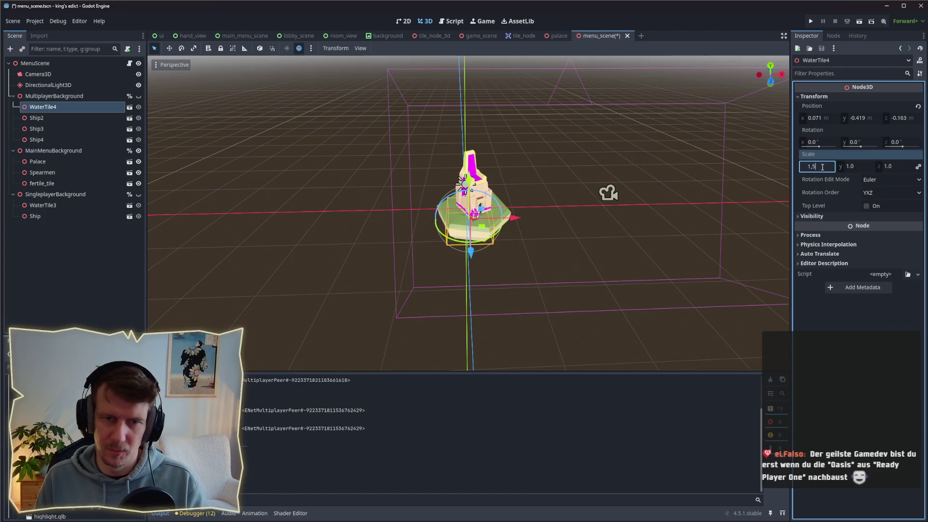
key("Return")
key("ctrl+s")
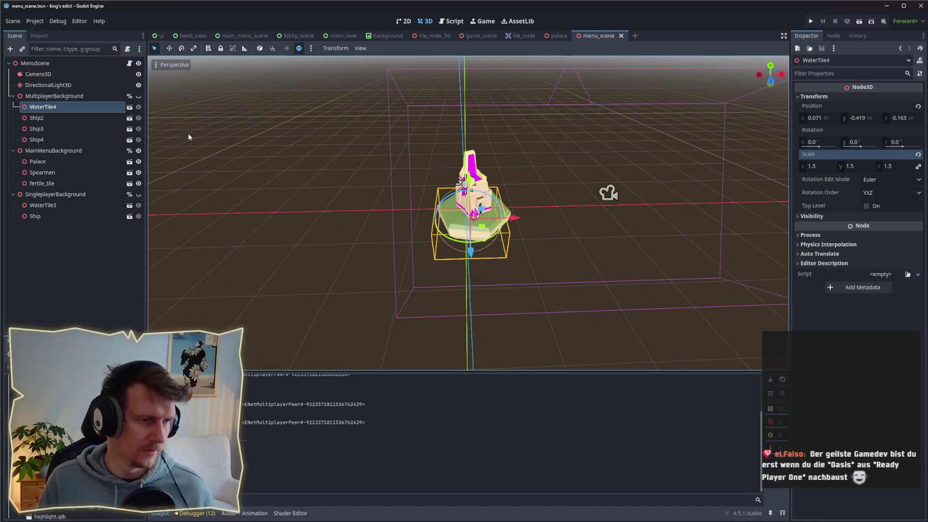
Step: Hide the main menu background and show the multiplayer background with its ships
left_click(139, 150)
left_click(138, 151)
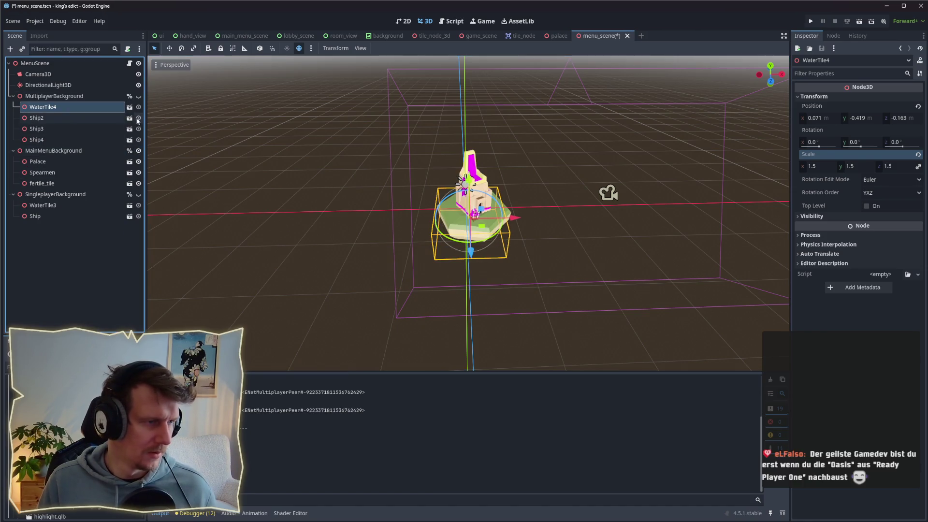
left_click(139, 118)
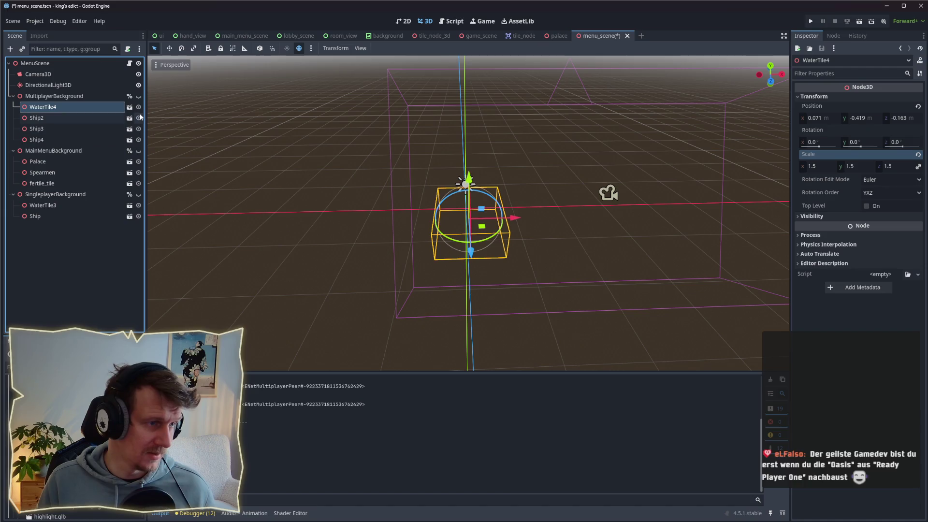
left_click(139, 96)
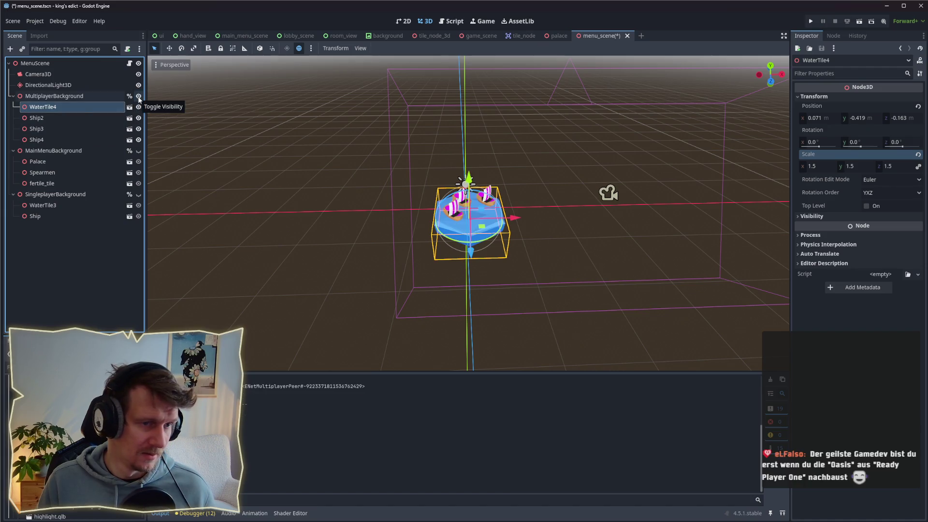
Step: Select Ship2 through Ship4 and drag them down onto the water tile
scroll(567, 288, "up", 5)
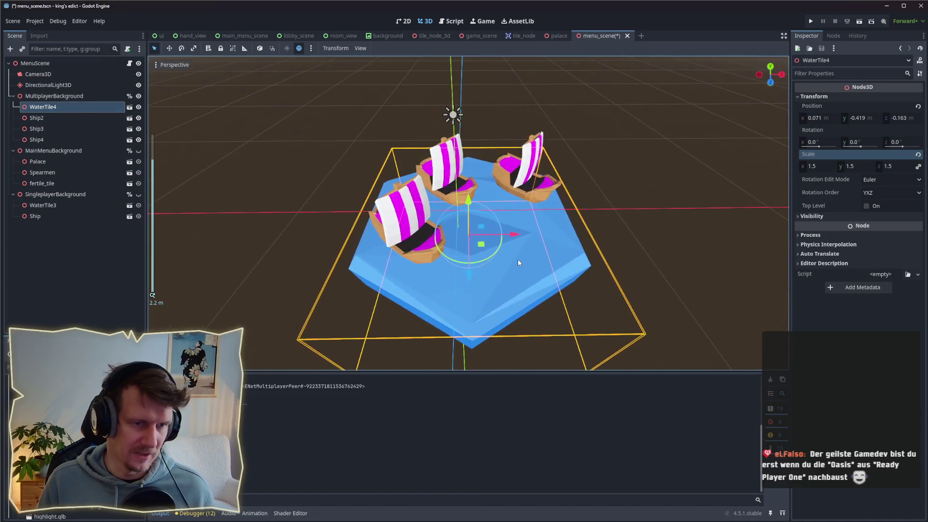
left_click_drag(522, 260, 522, 213)
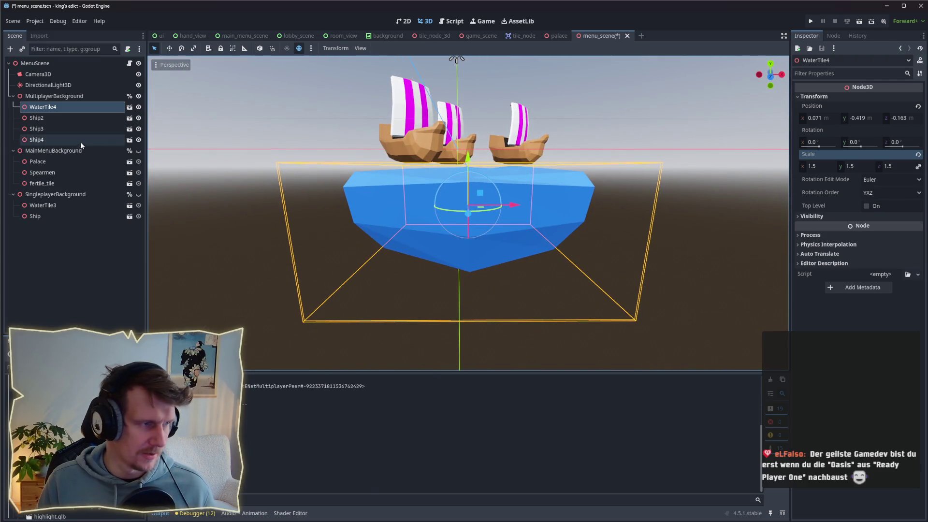
left_click(73, 119)
left_click(66, 138, "shift")
key("f")
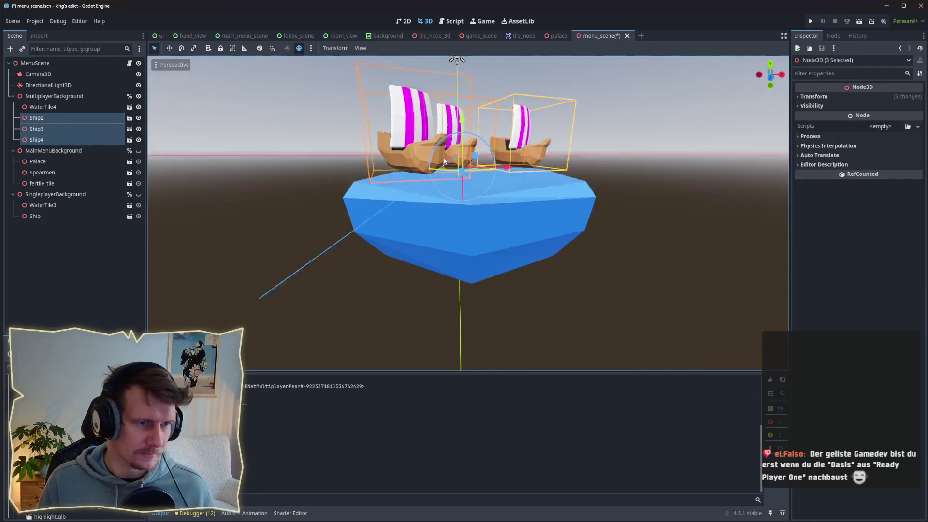
left_click_drag(462, 117, 463, 147)
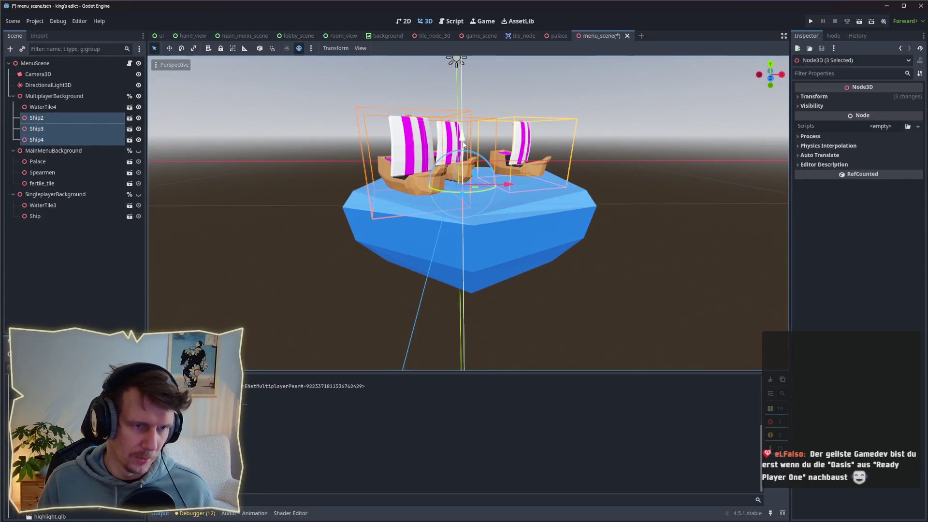
left_click(645, 153)
mouse_move(644, 153)
left_mouse_down()
mouse_move(642, 204)
mouse_move(625, 175)
mouse_move(625, 197)
left_mouse_up()
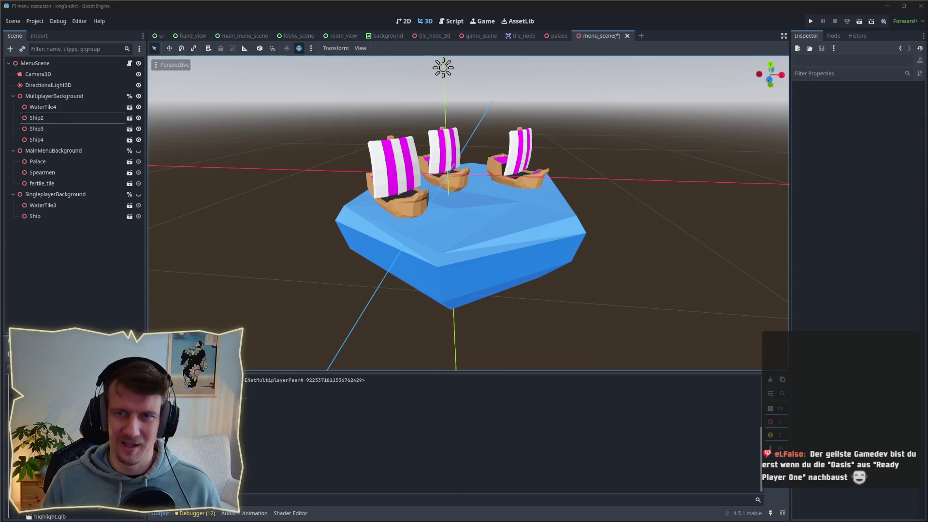
Step: Save menu_scene with Ctrl+S and zoom the 3D view out
key("ctrl+s")
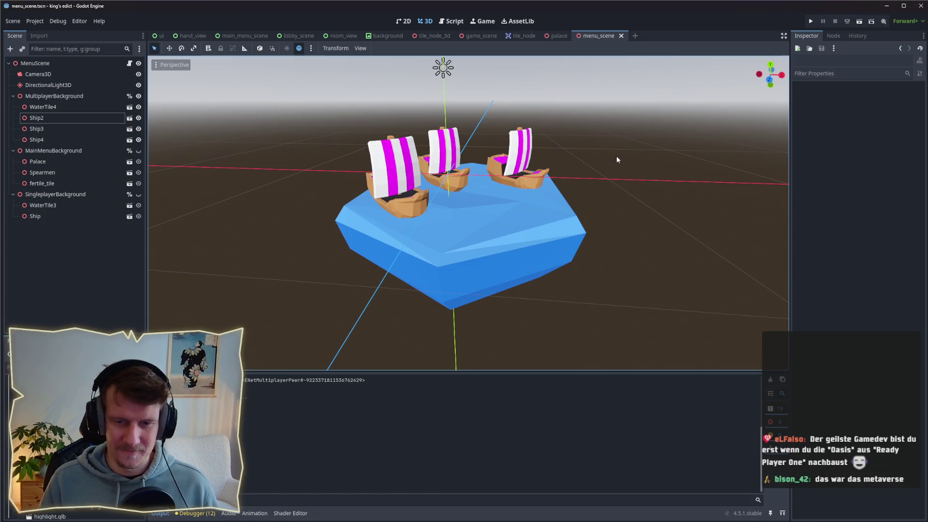
scroll(606, 180, "down", 3)
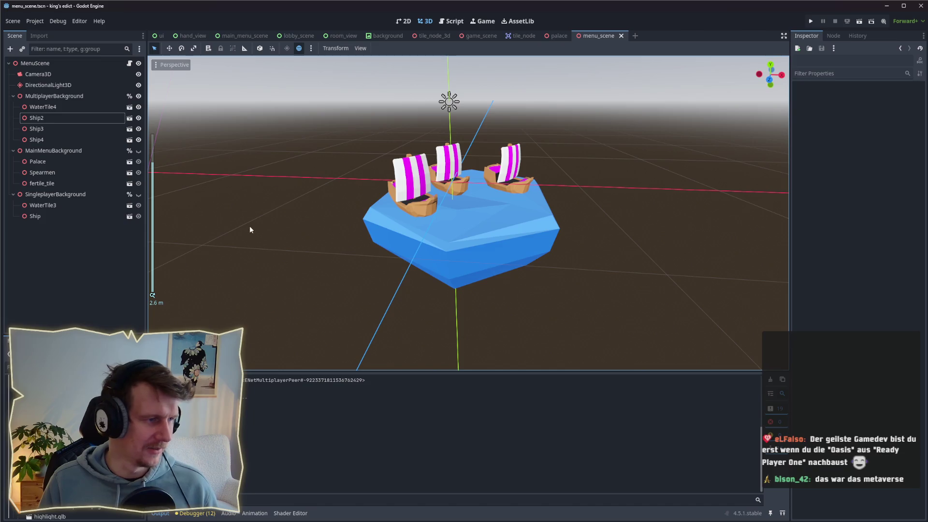
Step: Hide the multiplayer background, run the project, and create a game room from the multiplayer lobby
left_click(138, 95)
key("F5")
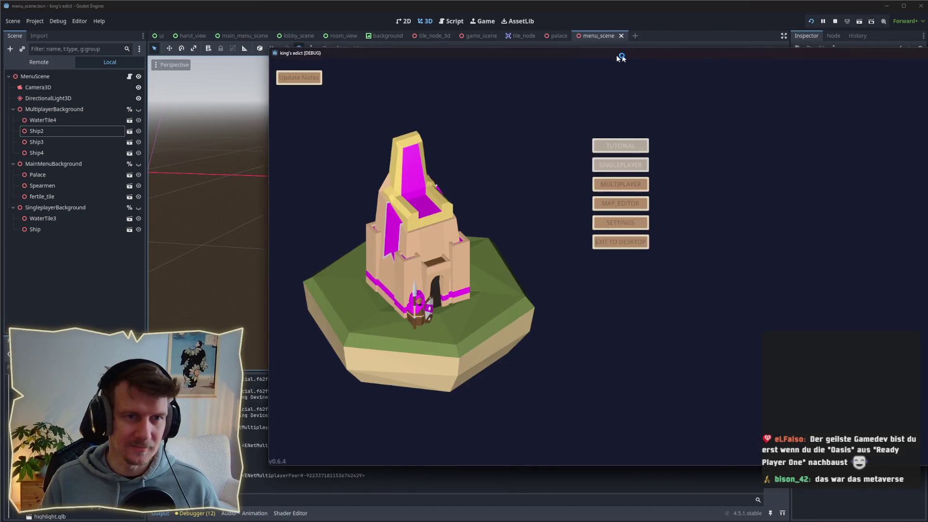
left_click(462, 184)
left_click(556, 180)
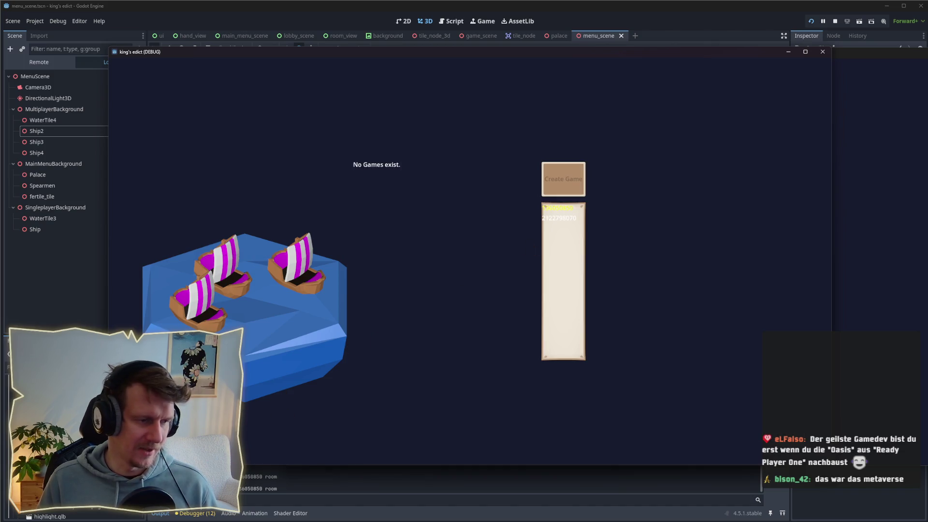
Step: Switch repeatedly between the multiplayer lobby and the main menu with Esc, then close the game window
left_click(473, 183)
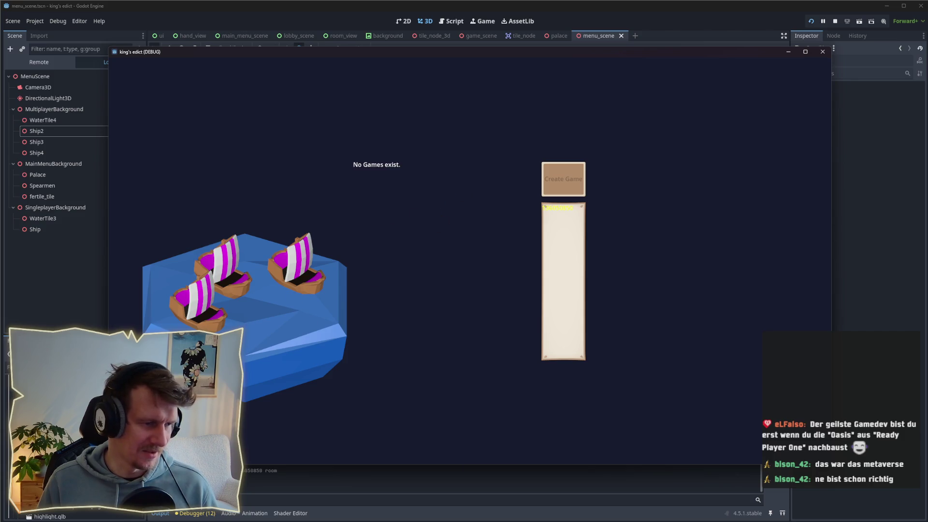
key("Escape")
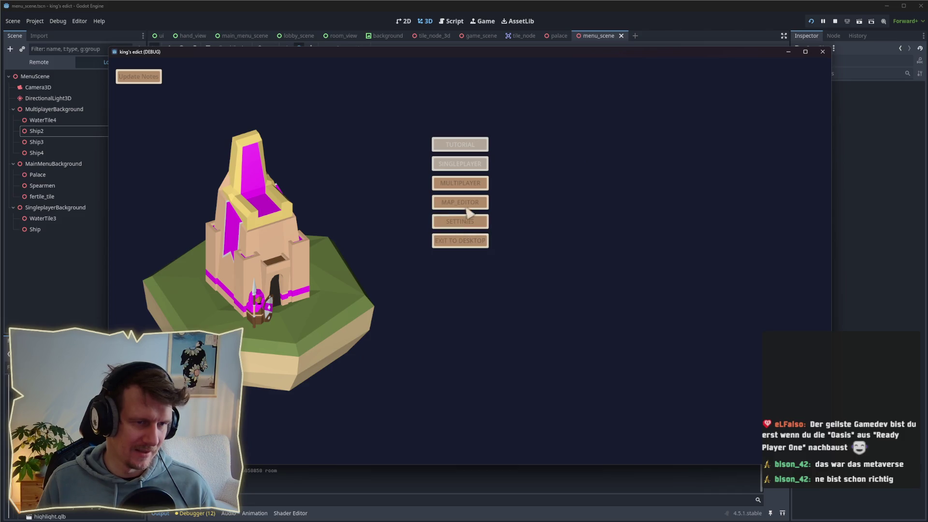
left_click(459, 183)
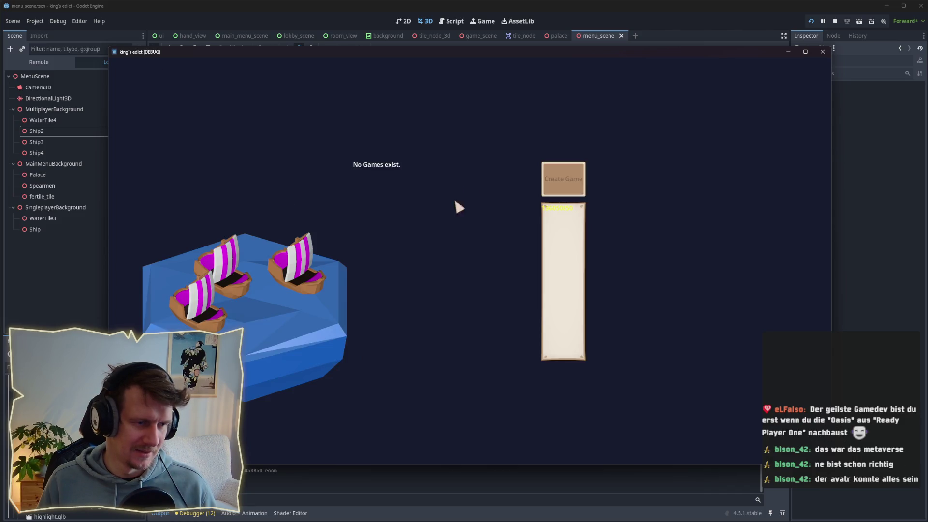
key("Escape")
left_click(460, 183)
key("Escape")
left_click(483, 186)
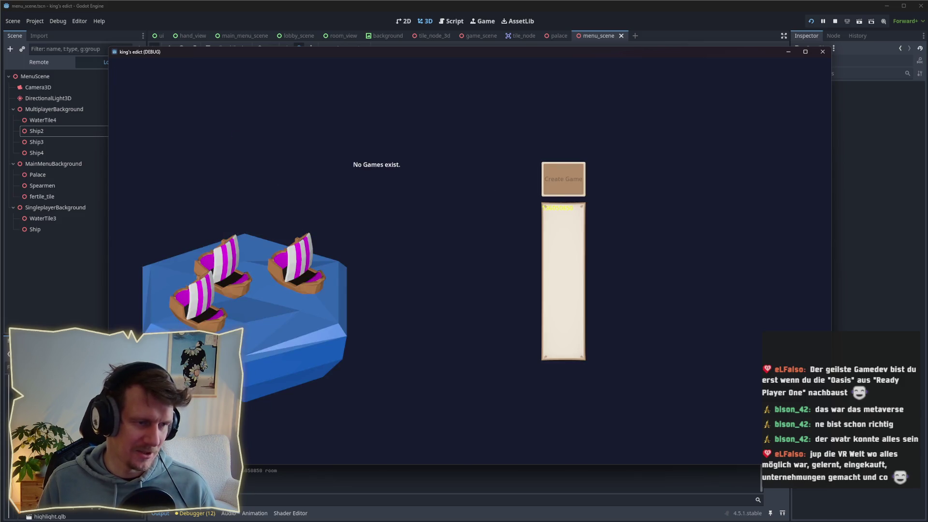
key("Escape")
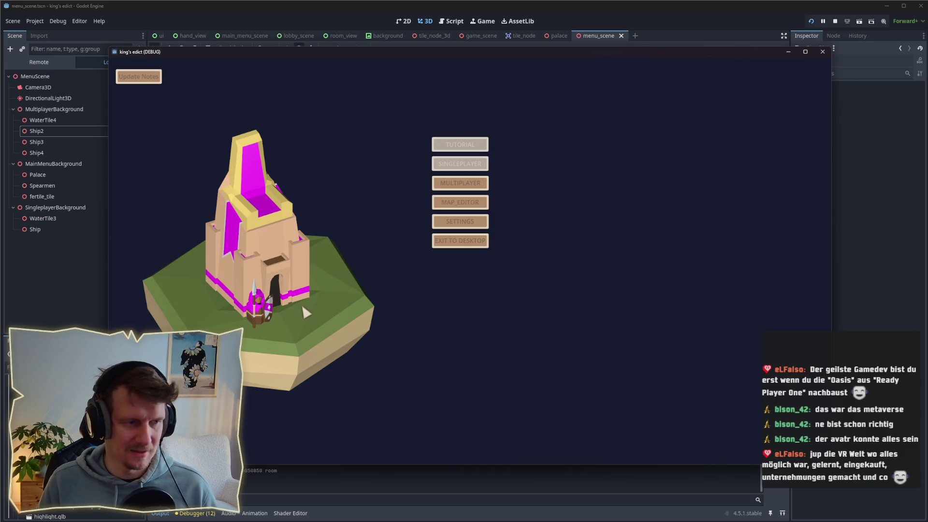
left_click(471, 184)
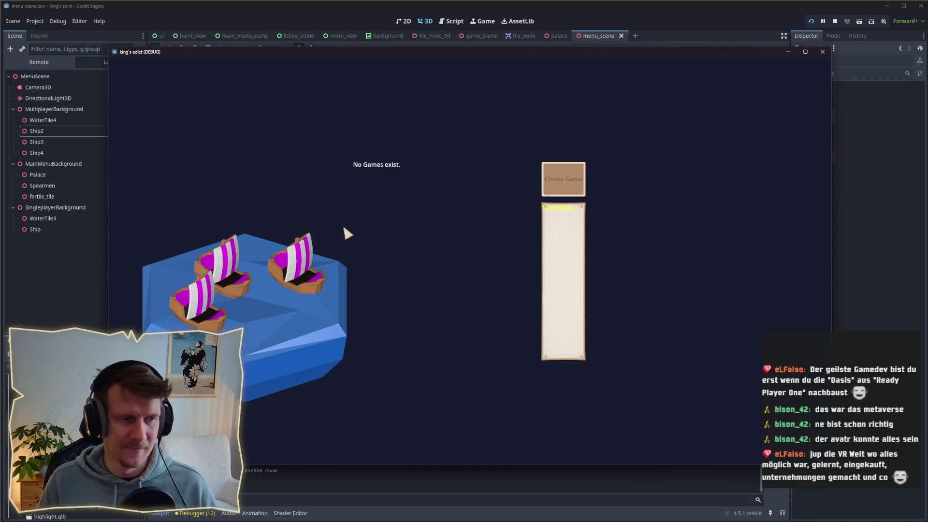
left_click(822, 51)
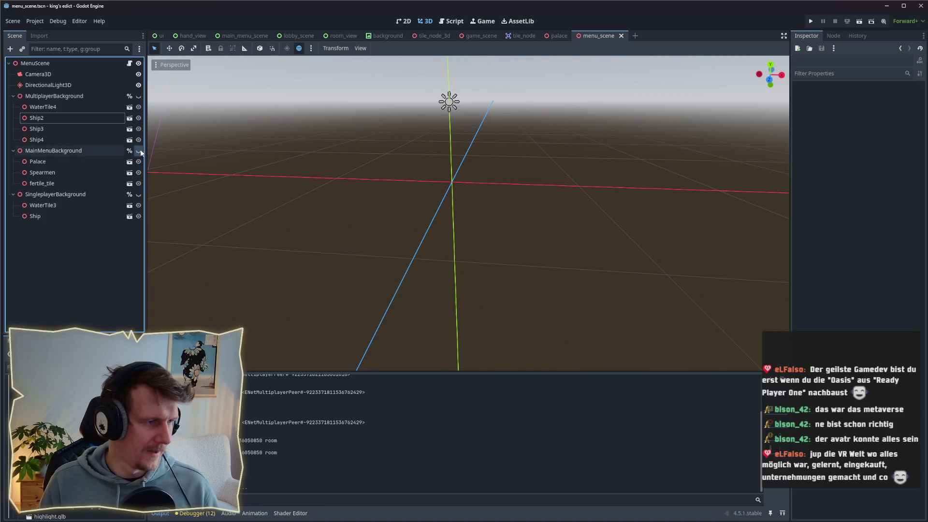
Step: Show the main menu and multiplayer backgrounds together, viewing the overlapping islands from above
left_click(138, 151)
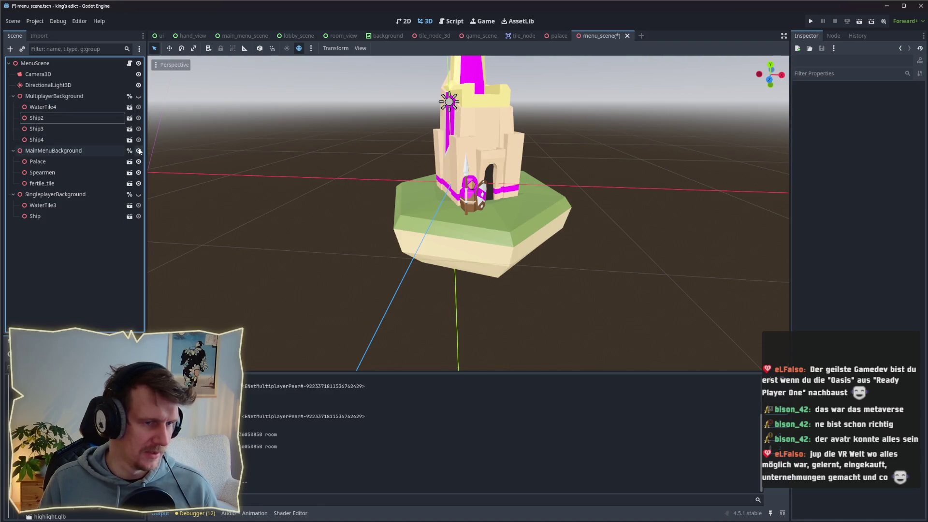
left_click_drag(393, 236, 229, 173)
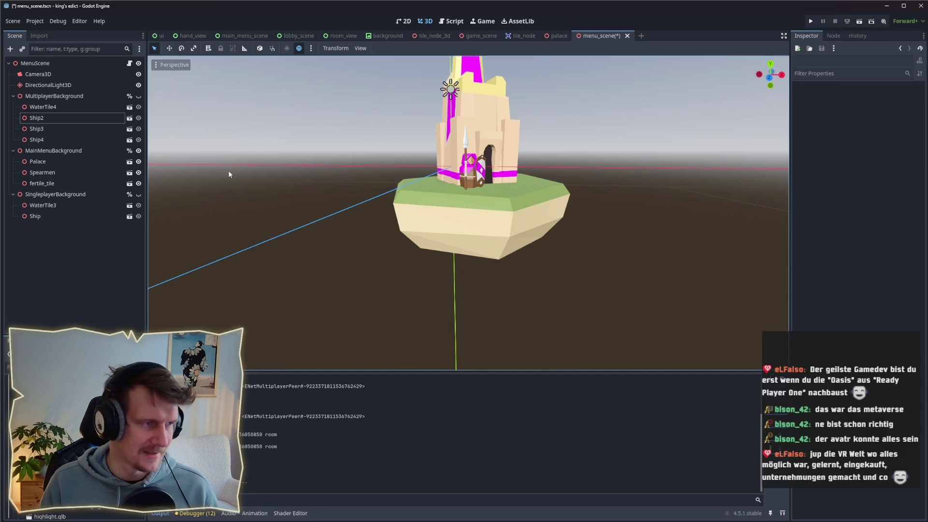
left_click(139, 151)
left_click(139, 96)
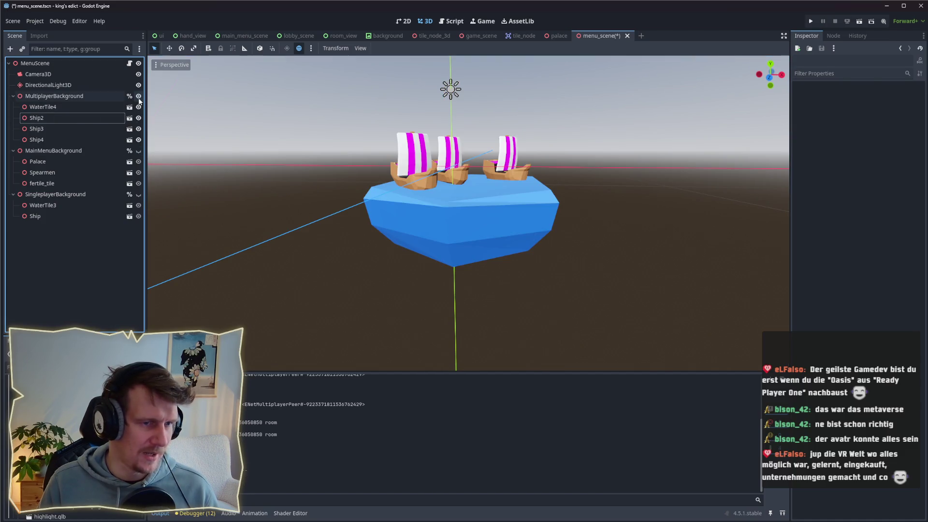
left_click(139, 151)
left_click_drag(477, 224, 473, 261)
Step: Rotate WaterTile4 to about 18.7 degrees to line up with the palace island
left_click(53, 150)
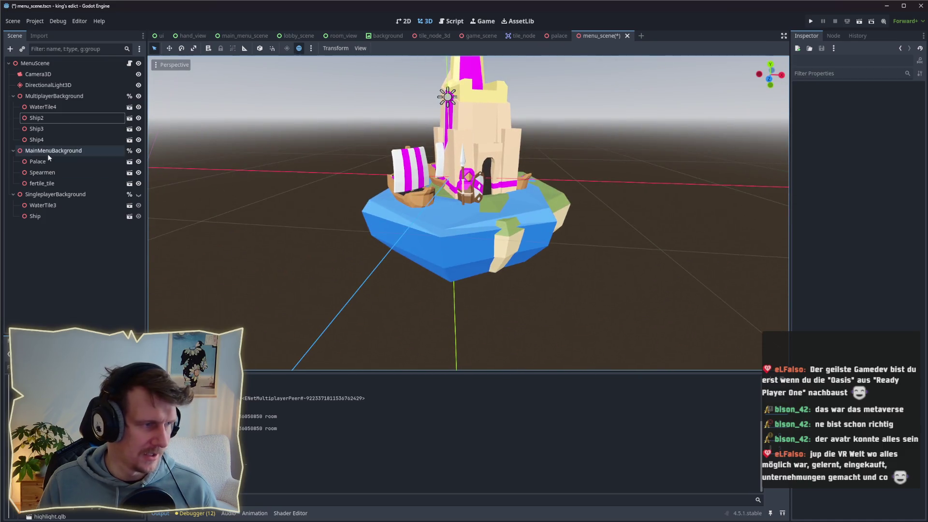
left_click(56, 107)
left_click(51, 140, "shift")
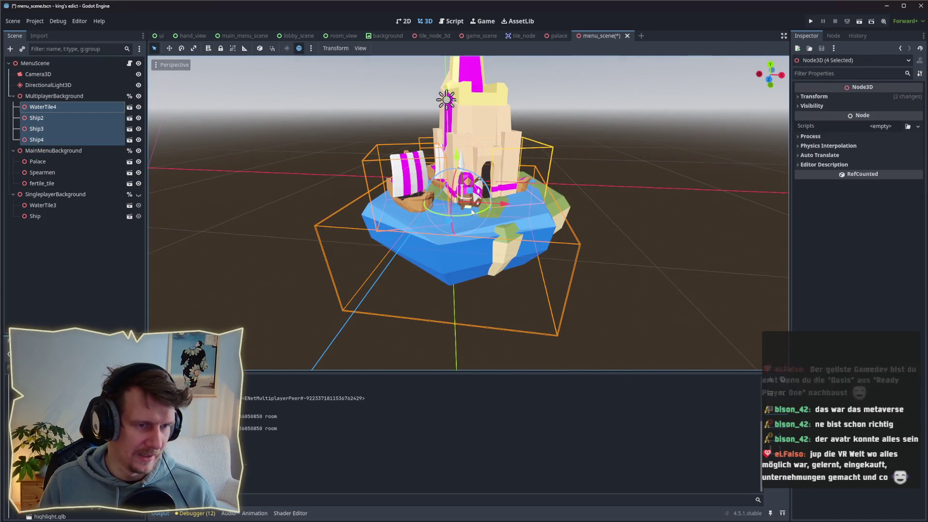
left_click_drag(472, 212, 492, 206)
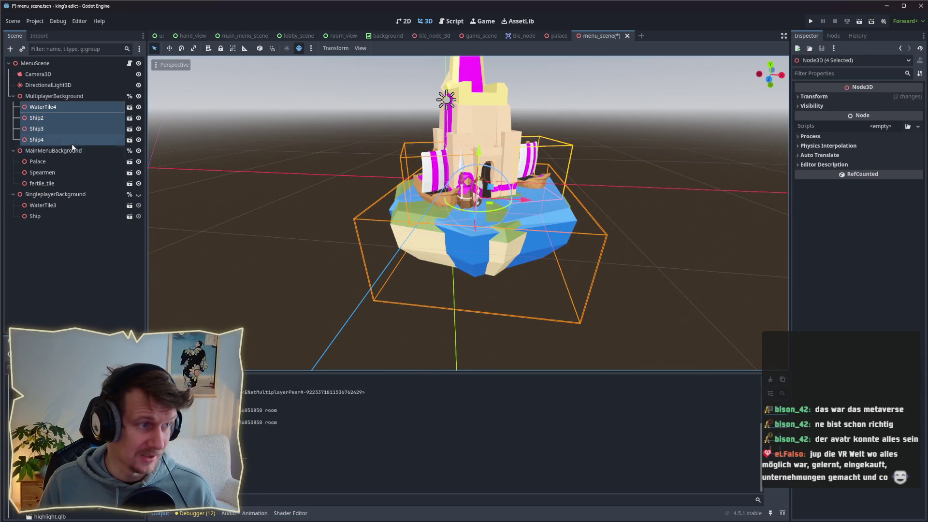
left_click(47, 107)
mouse_move(500, 228)
left_mouse_down()
mouse_move(517, 227)
mouse_move(486, 219)
left_mouse_up()
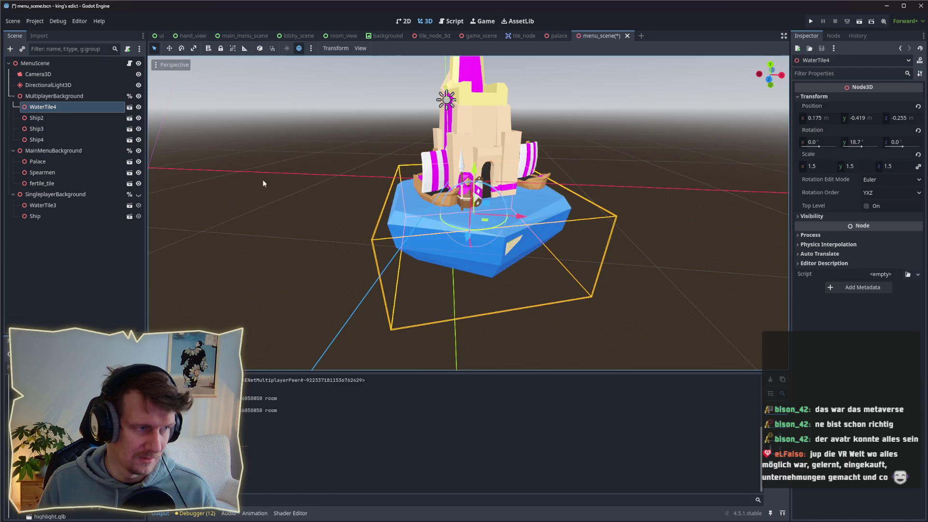
Step: Switch to the singleplayer background and move WaterTile3 and Ship along the X axis
left_click(138, 107)
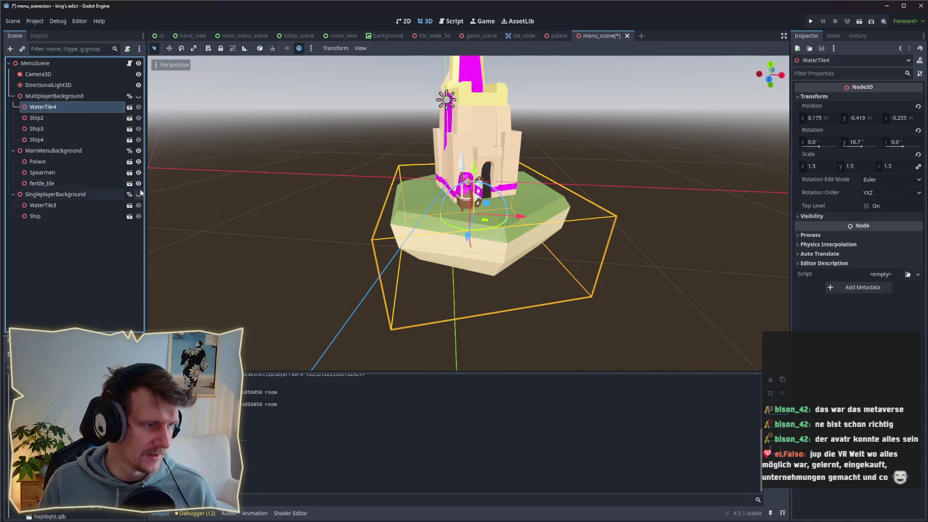
left_click(138, 194)
left_click(65, 205)
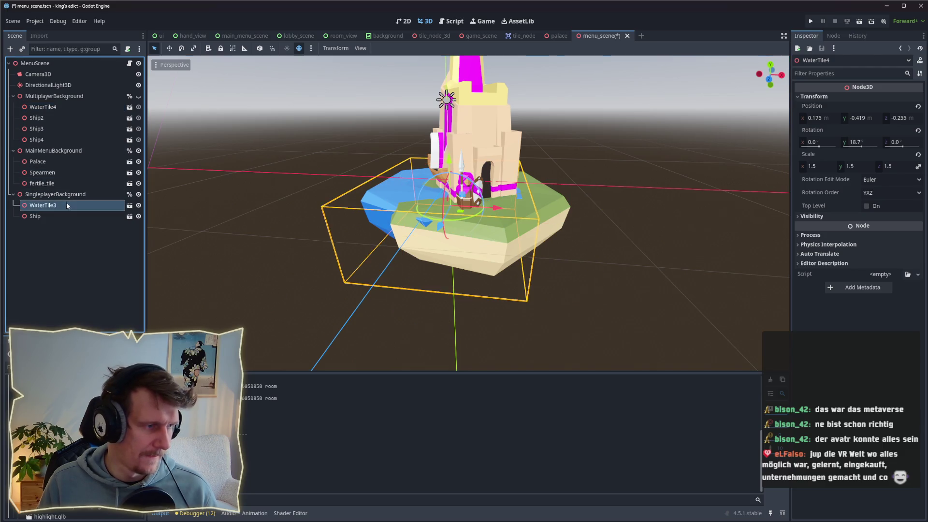
left_click(68, 216, "shift")
key("g")
key("x")
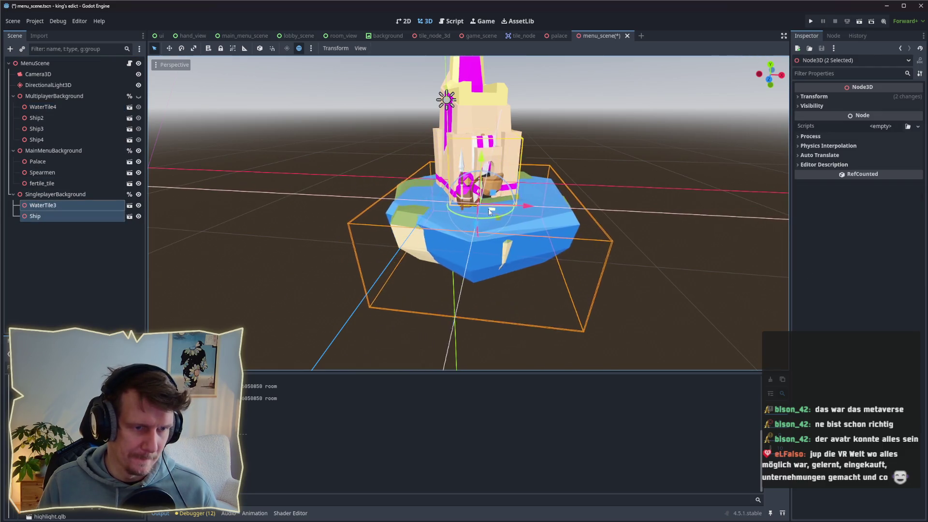
left_click(487, 208)
Step: Rotate WaterTile3 and the Ship about the vertical axis to fit the island
left_click(44, 205)
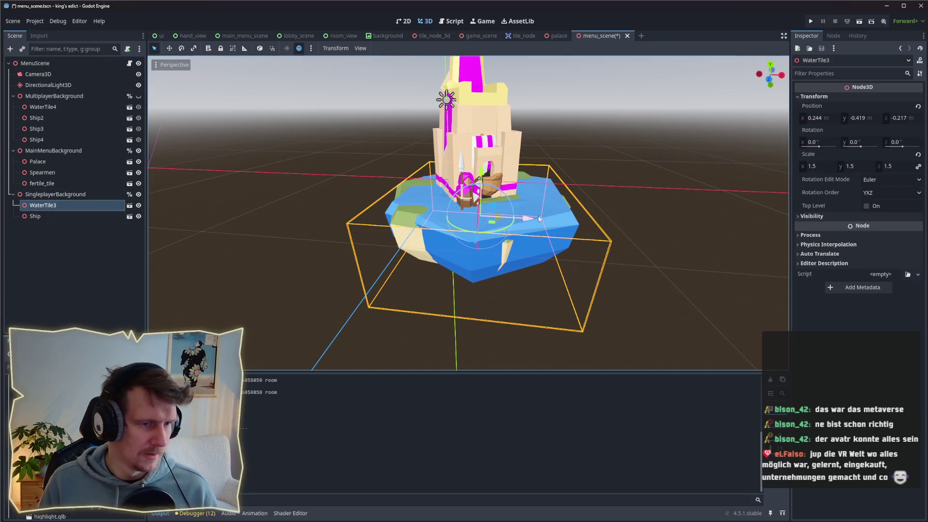
left_click_drag(505, 231, 531, 226)
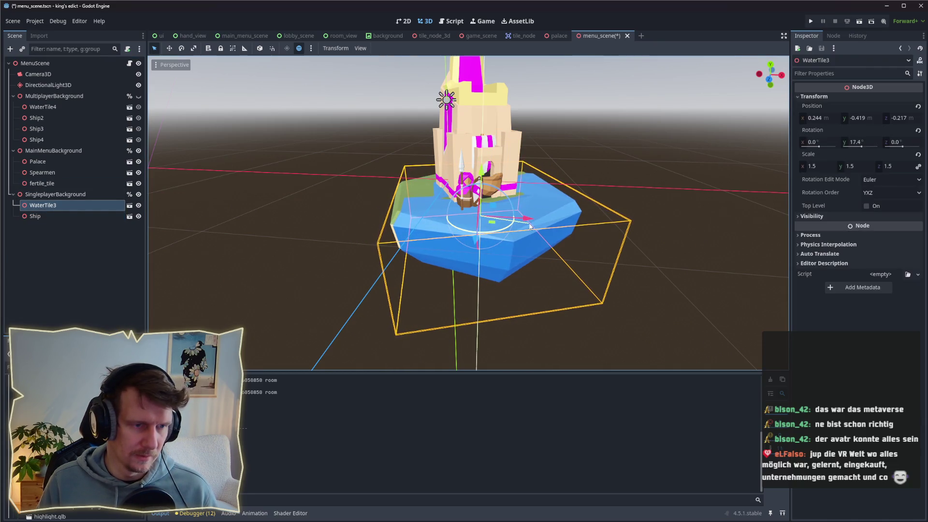
left_click(47, 213)
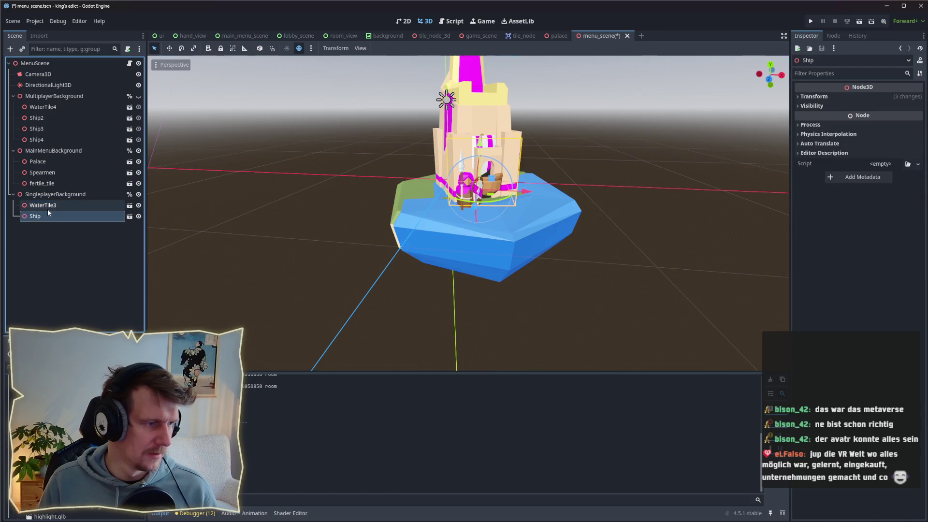
left_click(48, 209, "ctrl")
left_click_drag(483, 223, 487, 209)
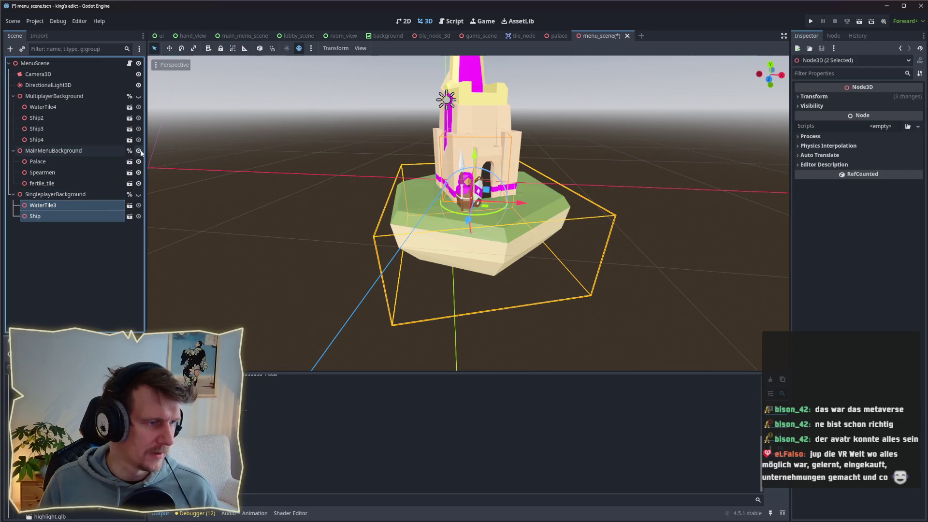
Step: Hide the singleplayer background, clear the selection, save menu_scene, and run the game
left_click(138, 194)
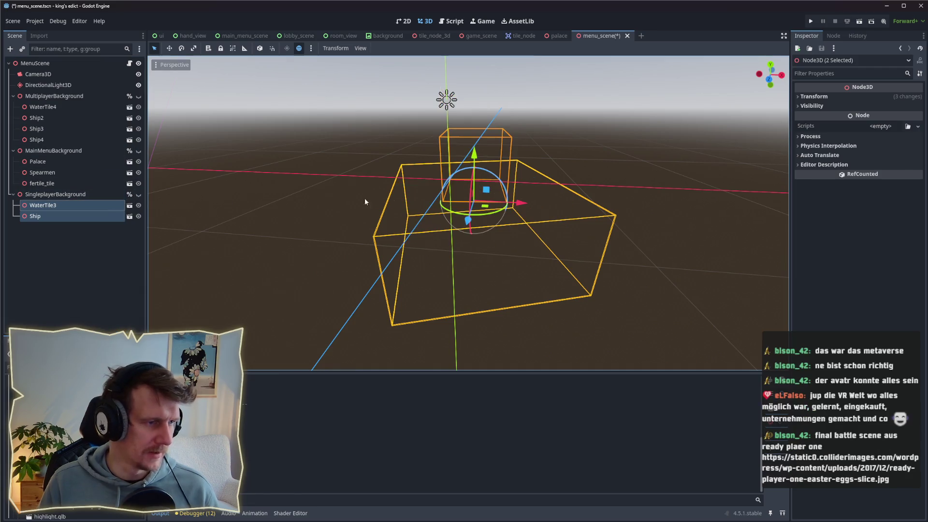
left_click(627, 185)
key("ctrl+s")
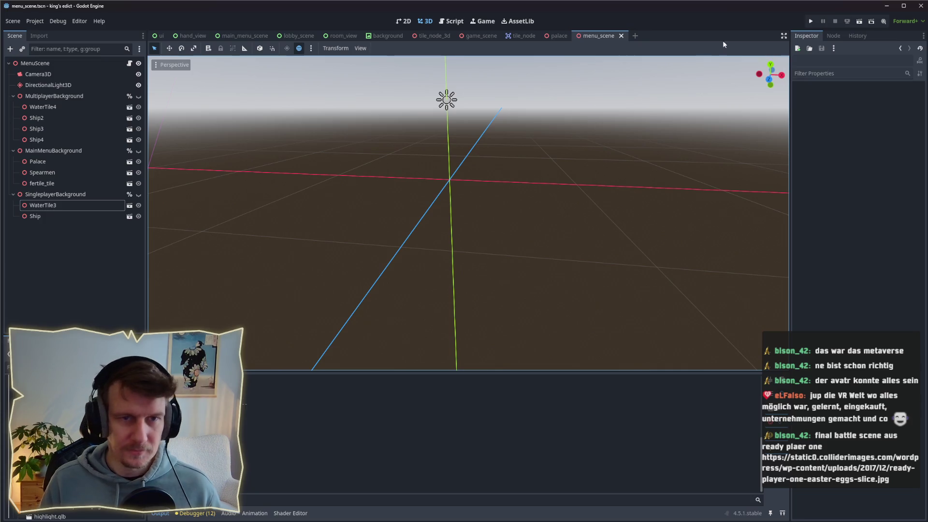
left_click(810, 21)
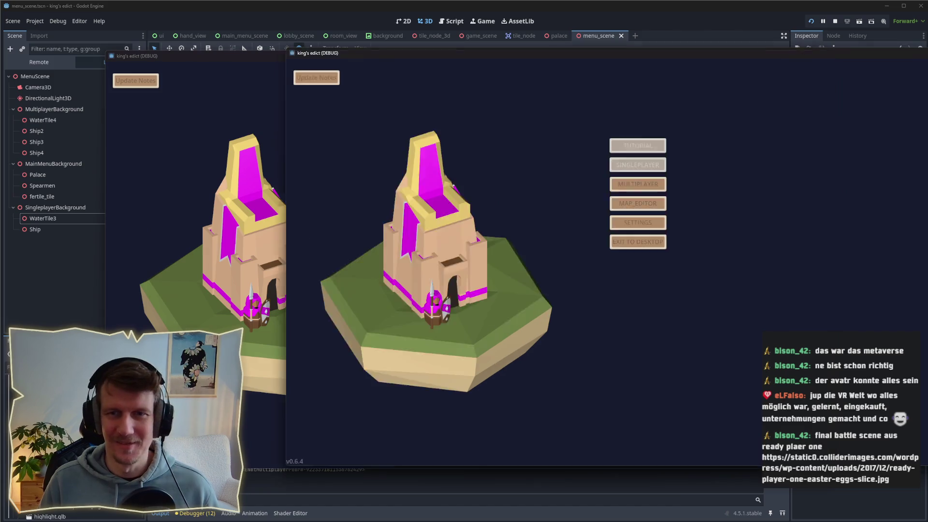
left_click(454, 187)
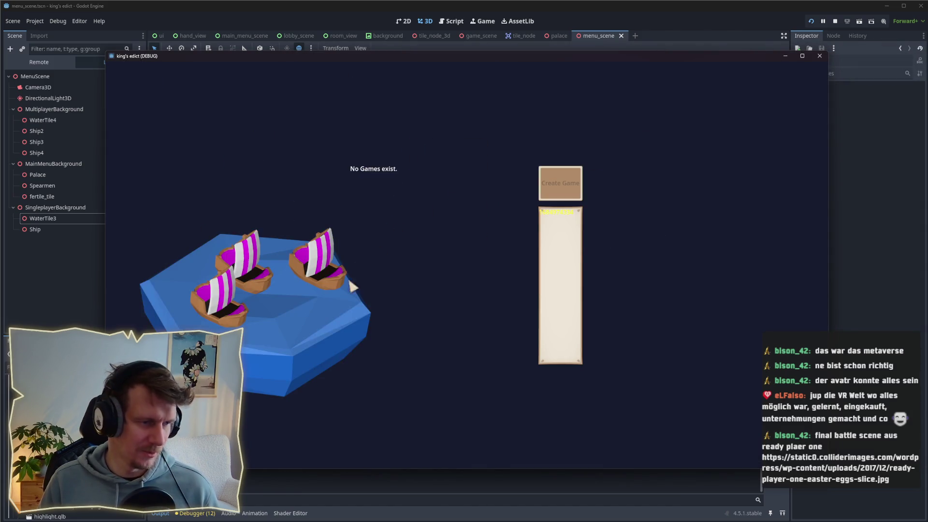
key("Escape")
left_click(440, 188)
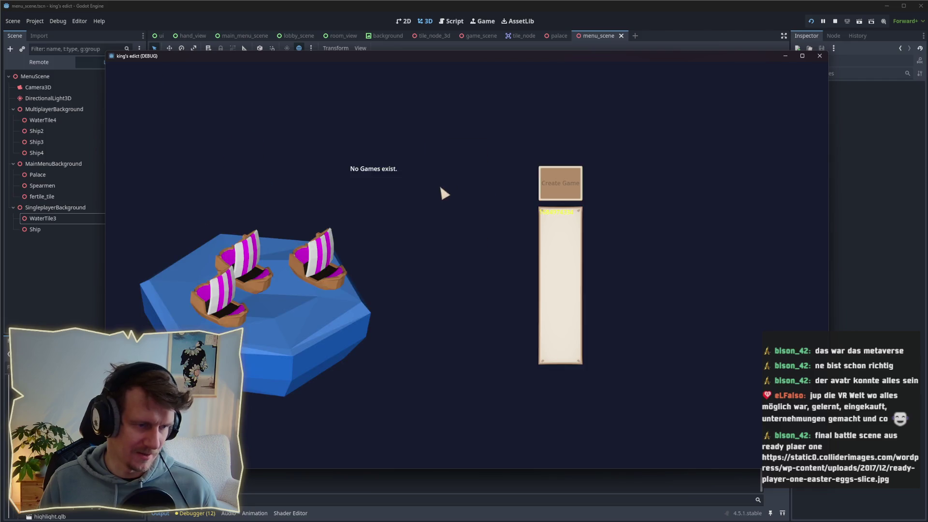
key("Escape")
left_click(442, 191)
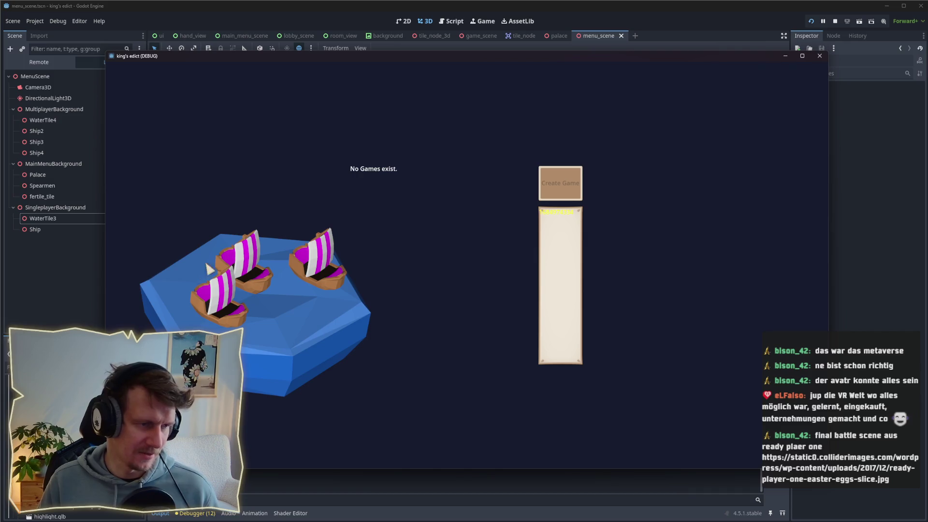
key("Escape")
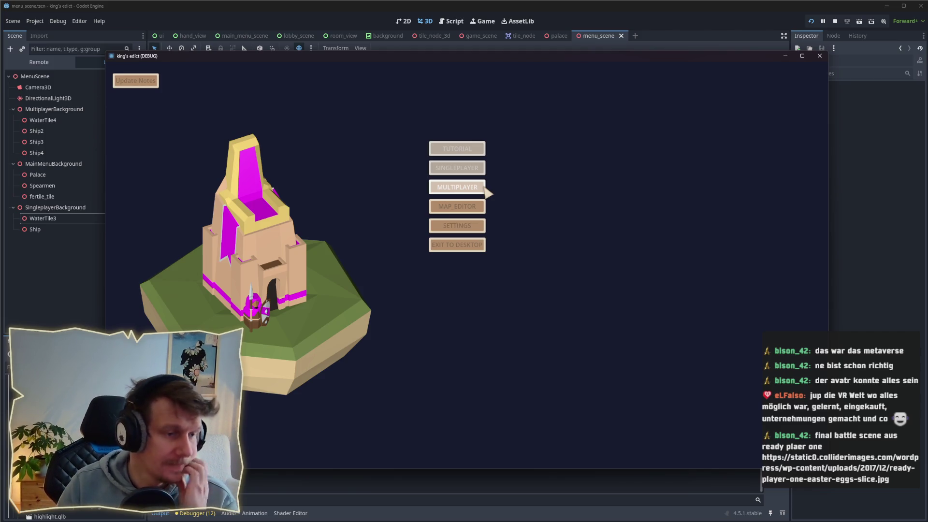
left_click(485, 189)
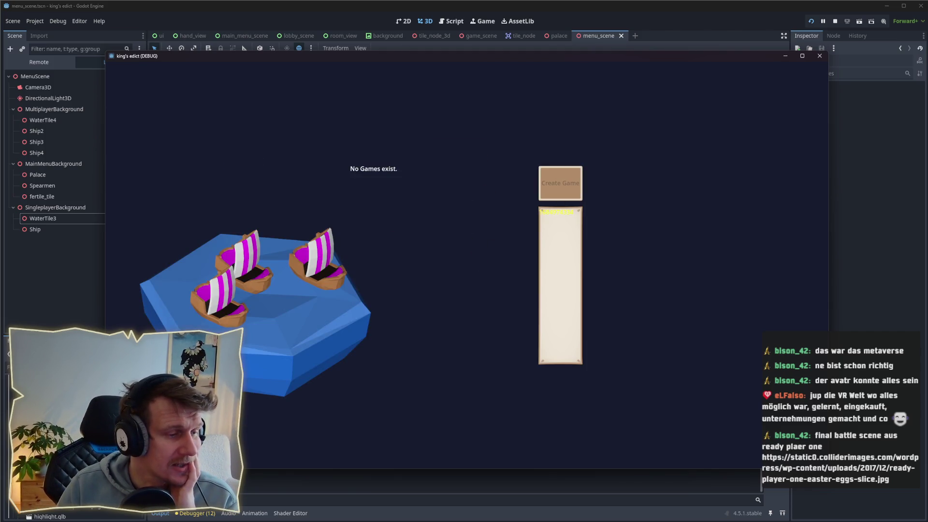
key("Escape")
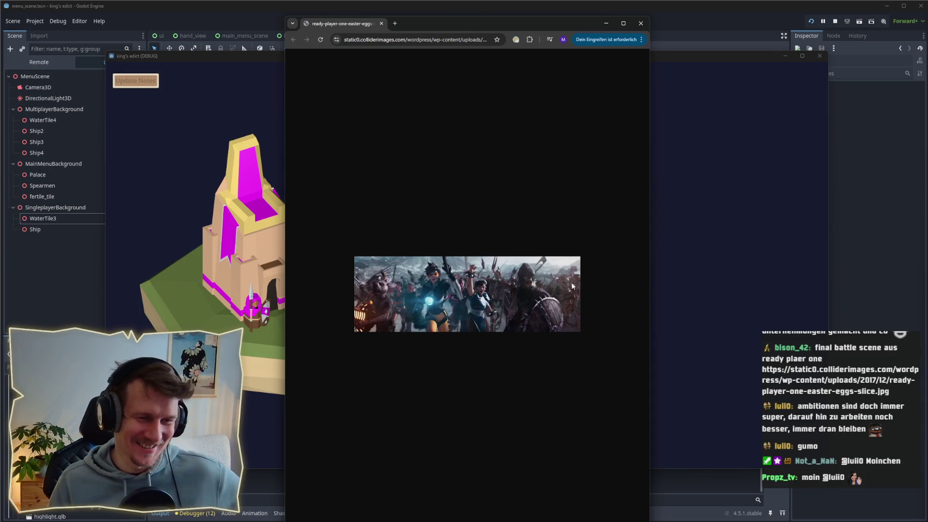
Step: Zoom the movie still in and out, then close its tab
scroll(524, 264, "up", 4, "ctrl")
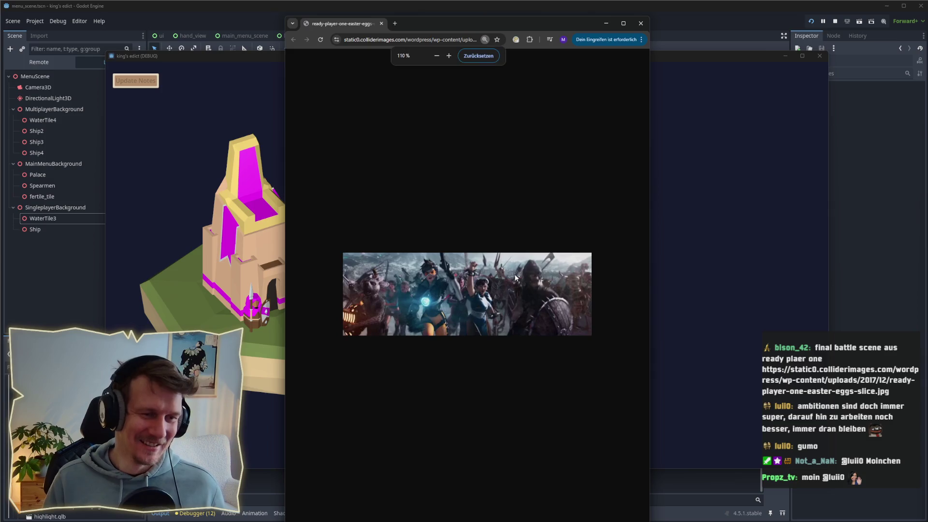
scroll(515, 277, "down", 3, "ctrl")
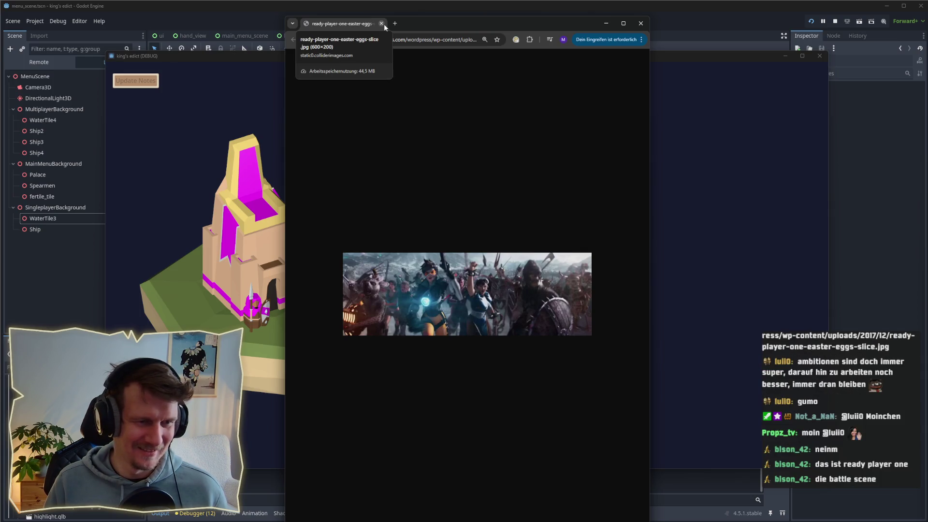
left_click(382, 23)
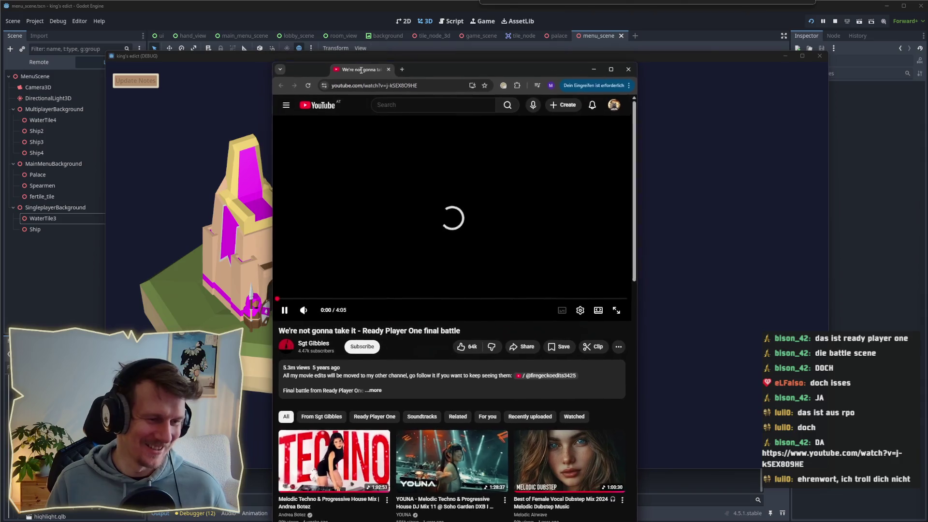
Step: Seek the YouTube video to about 2:05 for the final battle, then close the browser window
left_click_drag(360, 70, 358, 79)
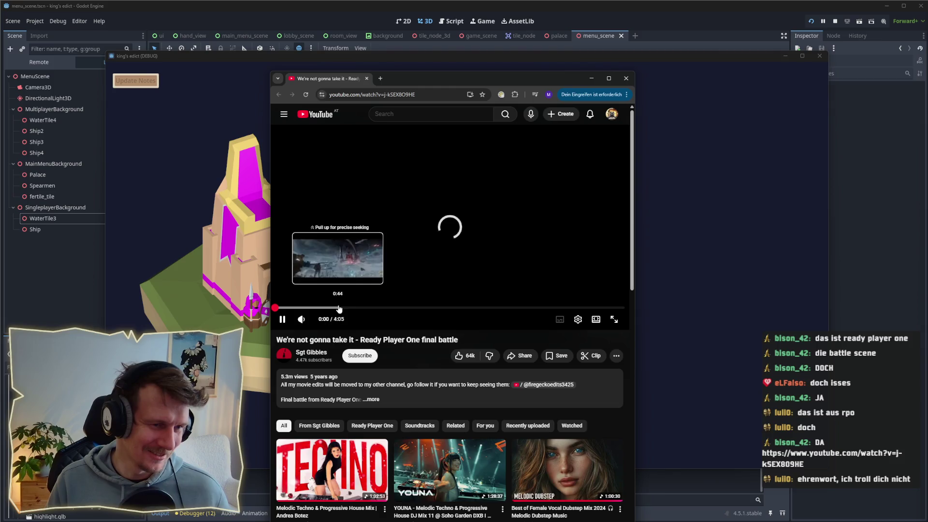
left_click(417, 308)
left_click(455, 308)
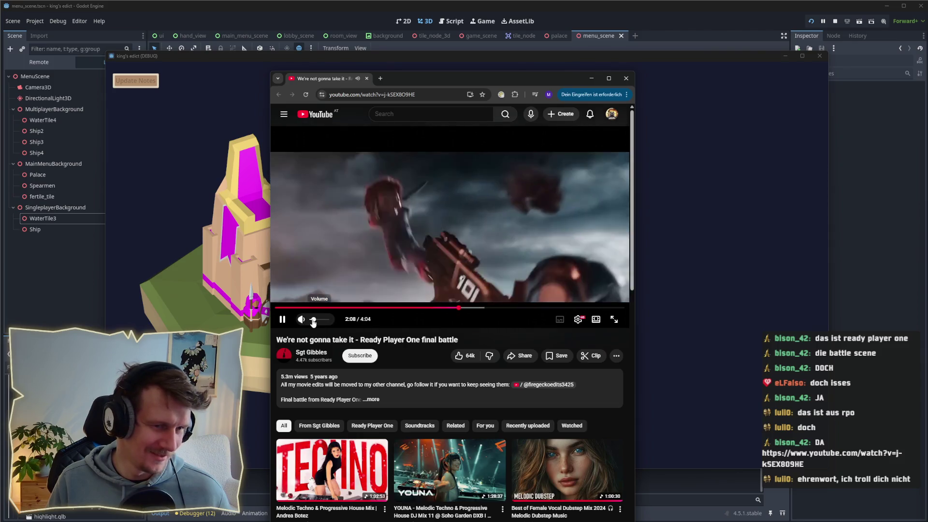
mouse_move(462, 307)
left_mouse_down()
mouse_move(588, 308)
mouse_move(290, 313)
left_mouse_up()
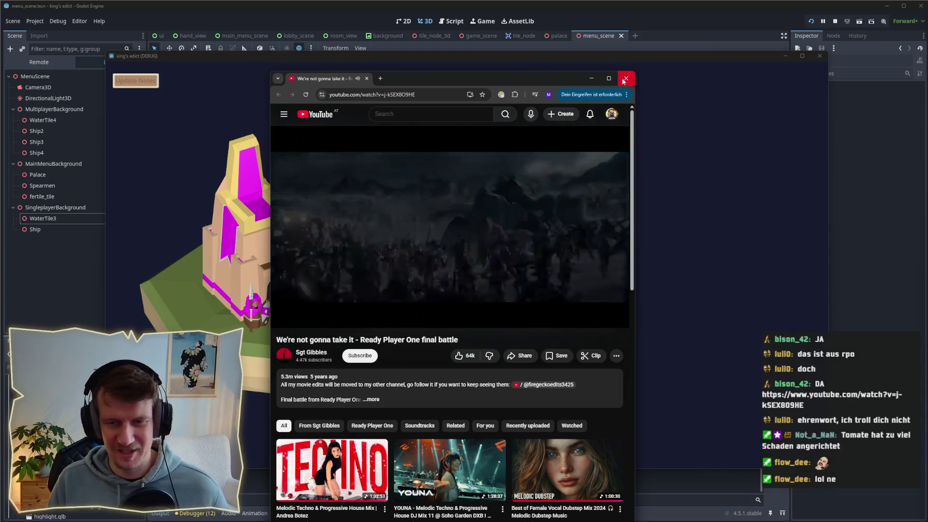
left_click(623, 82)
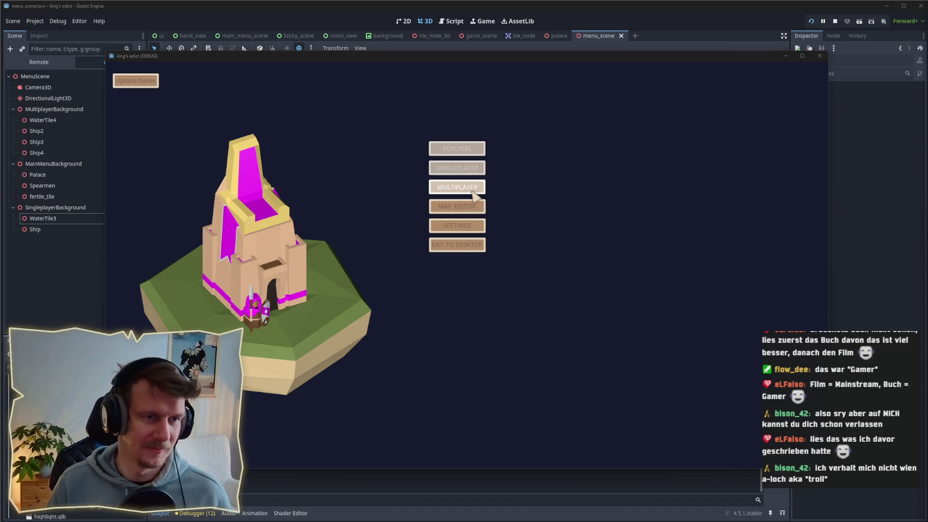
Step: Create a new game in the multiplayer lobby to check the ships background, then stop the game
left_click(472, 191)
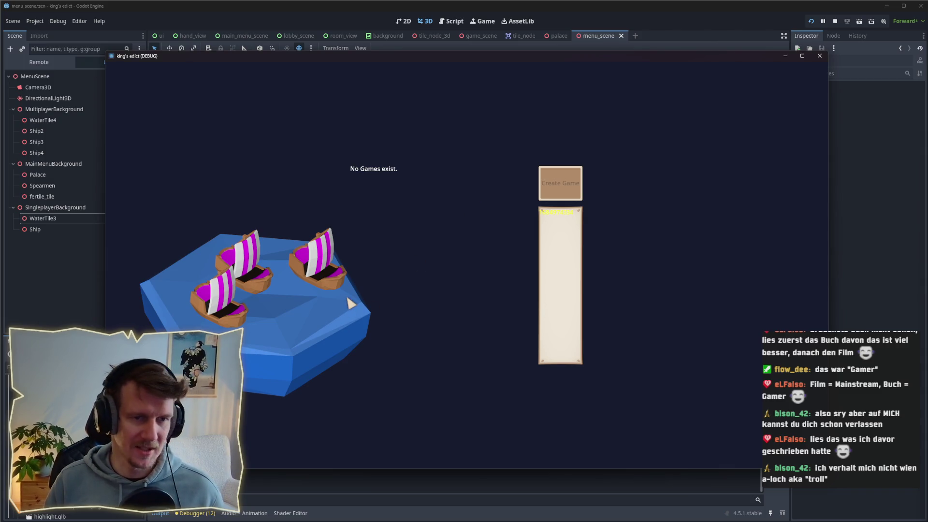
left_click(551, 193)
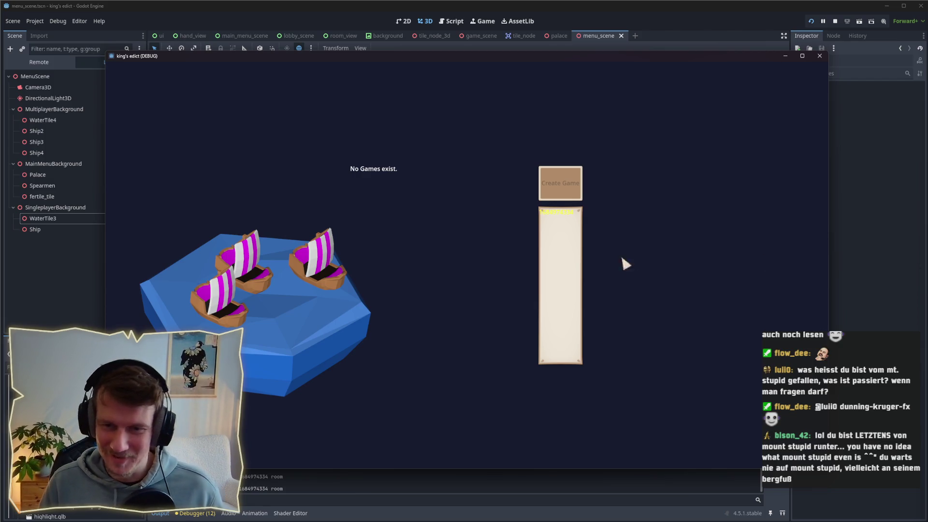
left_click(835, 22)
Step: Return to the top of menu_scene.gd and add blank lines below the background declarations
left_click(129, 63)
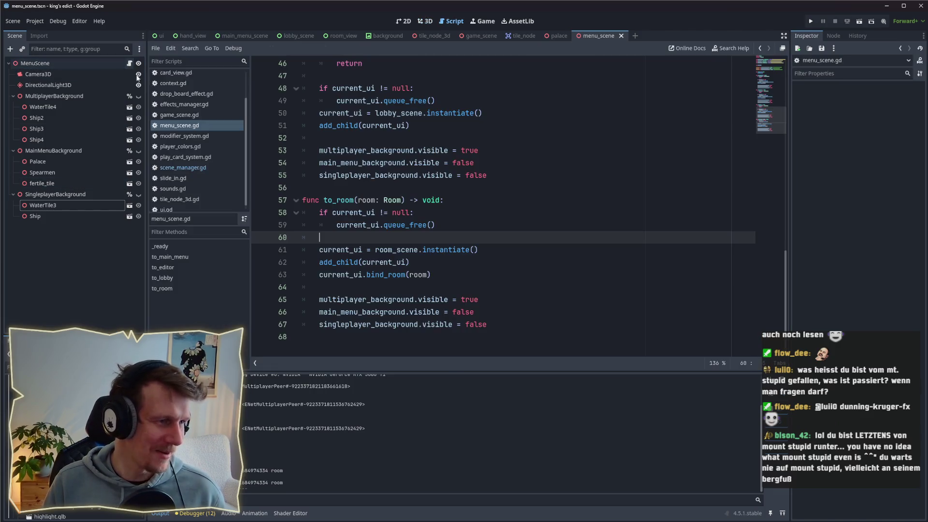
left_click(766, 76)
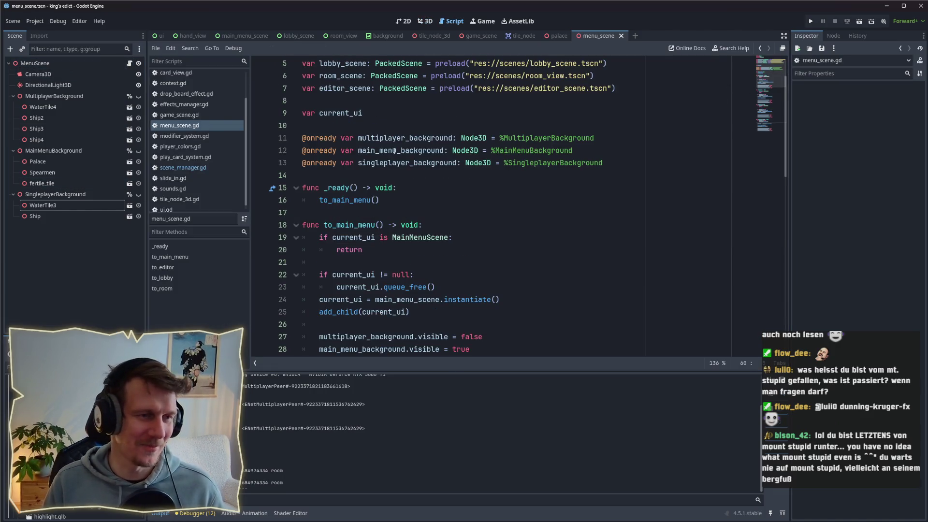
scroll(394, 151, "up", 1)
left_click(392, 210)
key("Return")
key("Return")
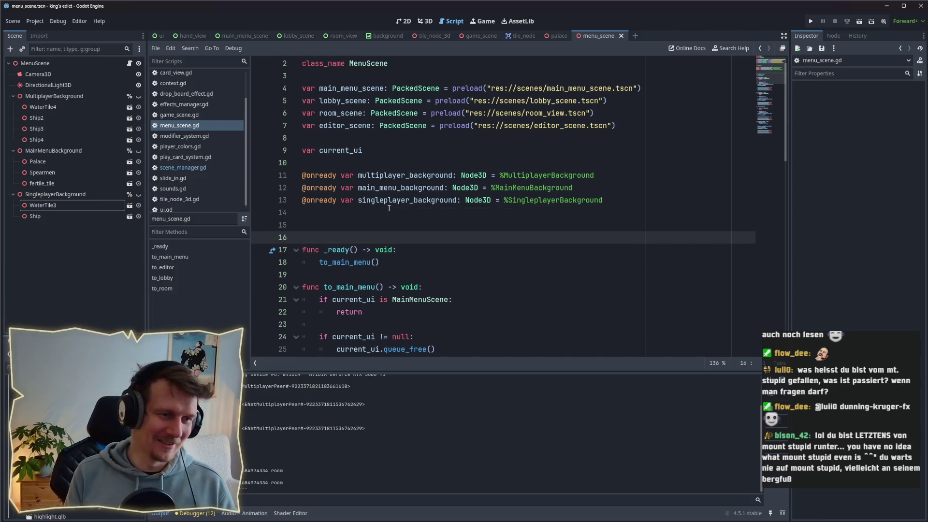
key("Up")
key("Return")
key("Up")
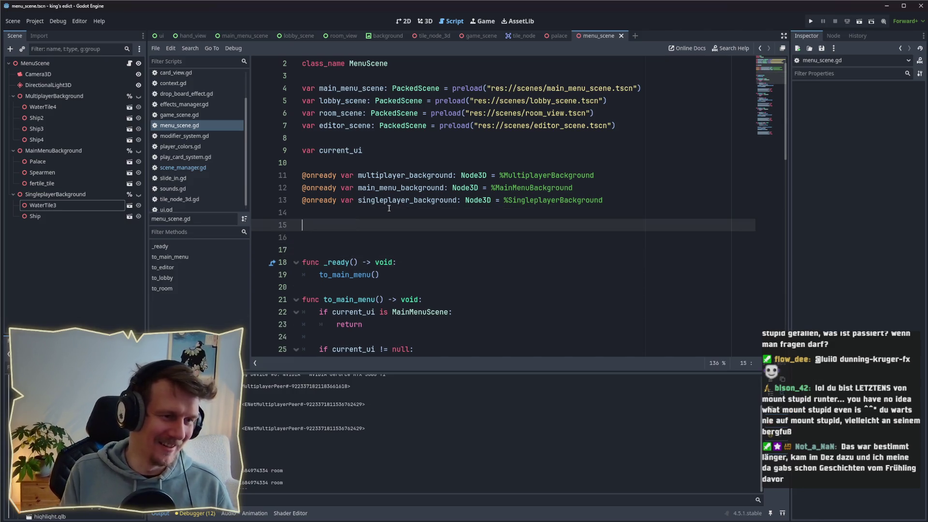
Step: Start typing a 'var multiplayer_' line, then delete the unfinished line
type("var")
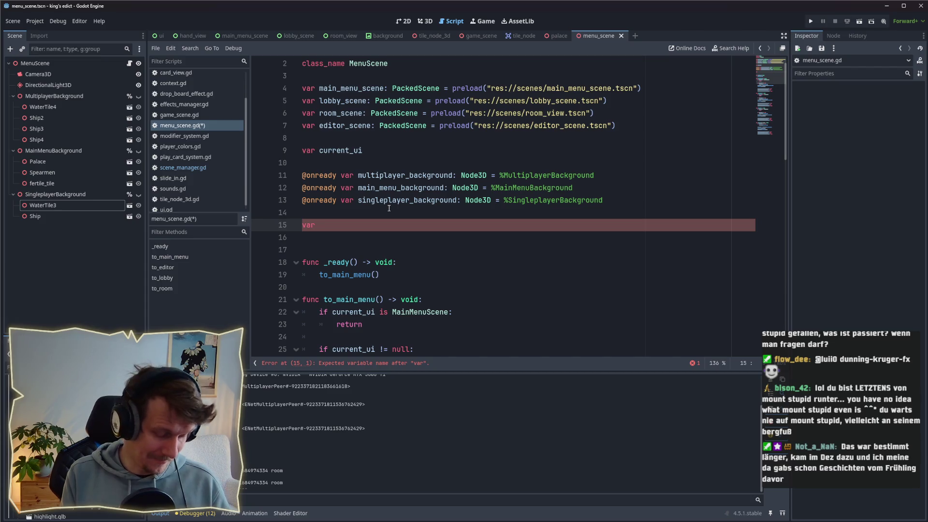
type("multipla")
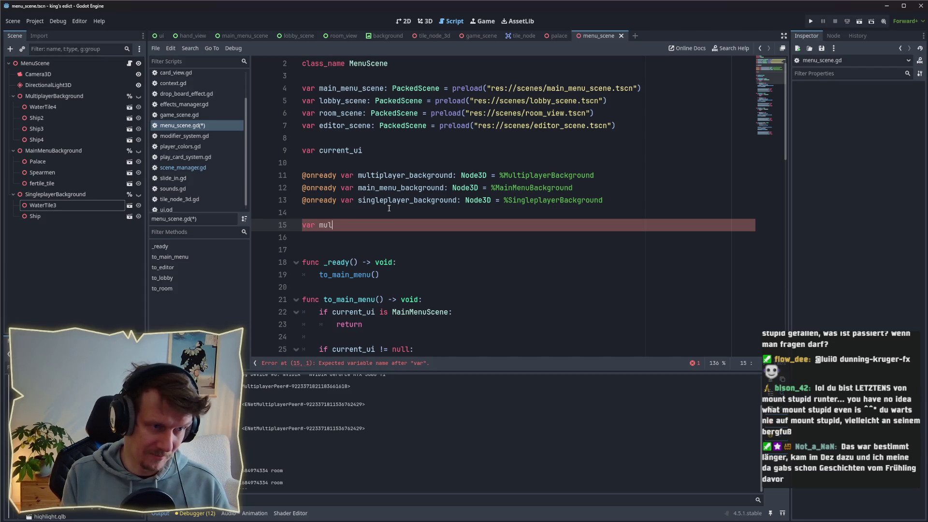
type("yer_")
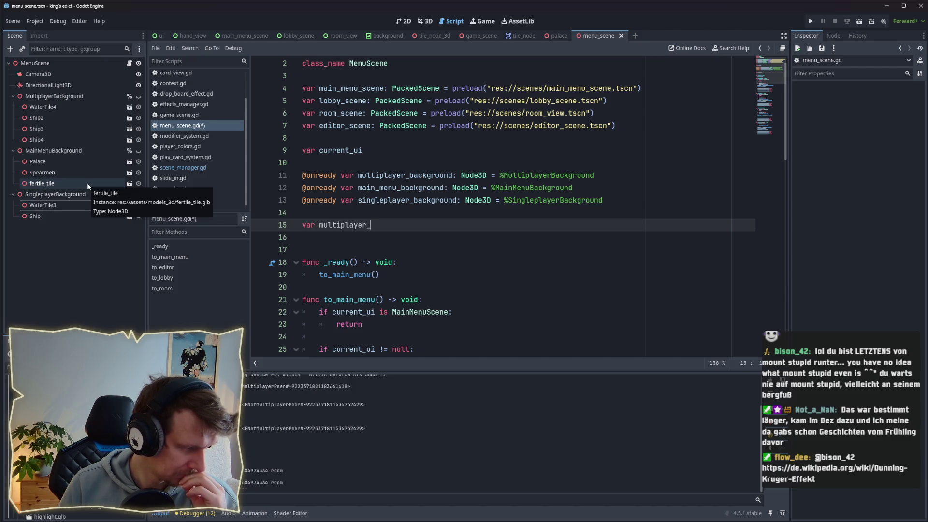
mouse_move(370, 225)
left_mouse_down()
mouse_move(304, 225)
mouse_move(305, 215)
left_mouse_up()
key("Delete")
key("Delete")
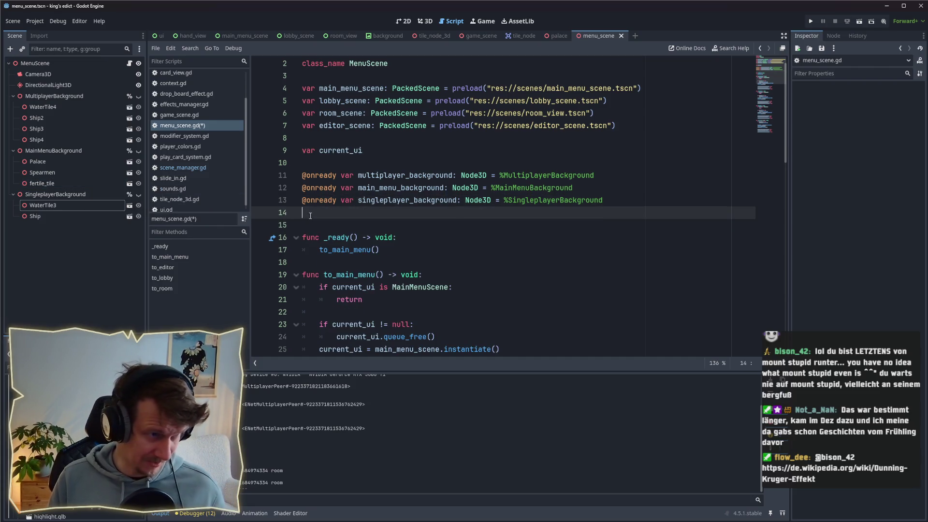
left_click(65, 194)
right_click(65, 195)
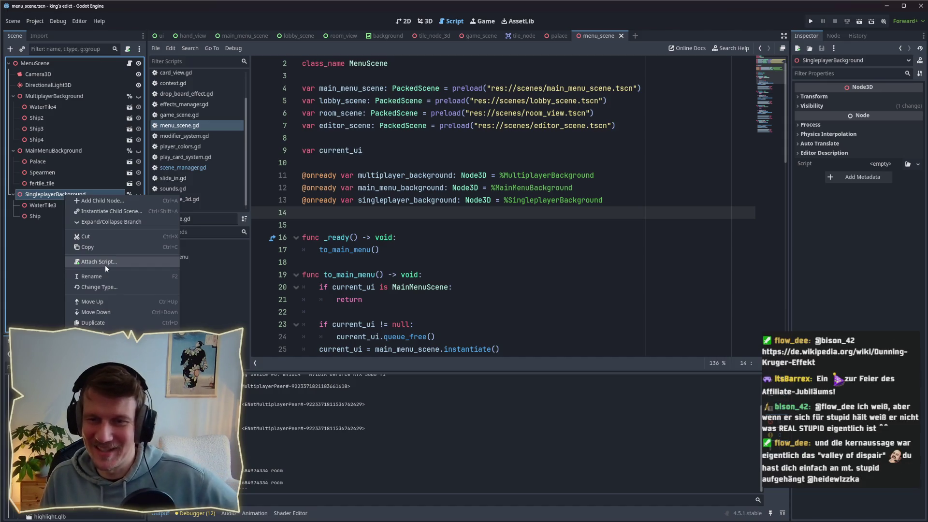
left_click(508, 216)
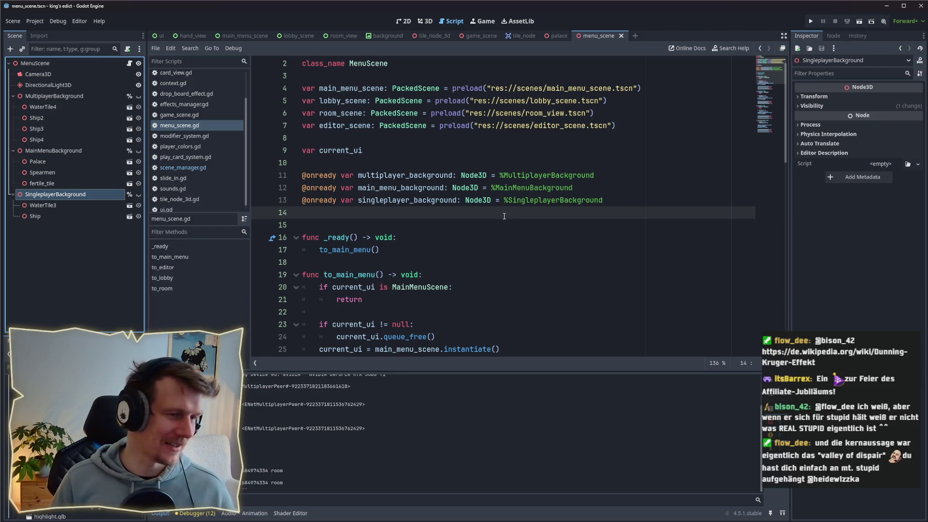
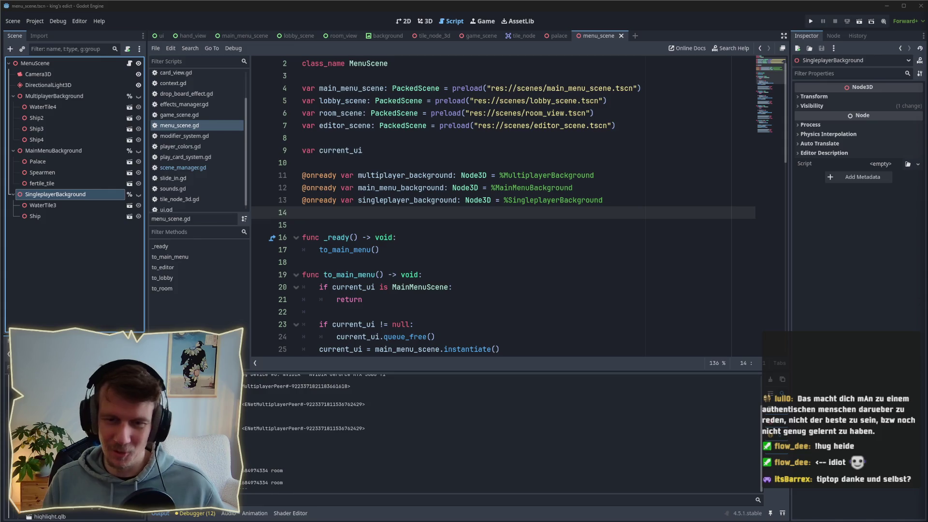
Step: Attach a new Node3D script, menu_background_node.gd, to the SingleplayerBackground node
left_click(338, 212)
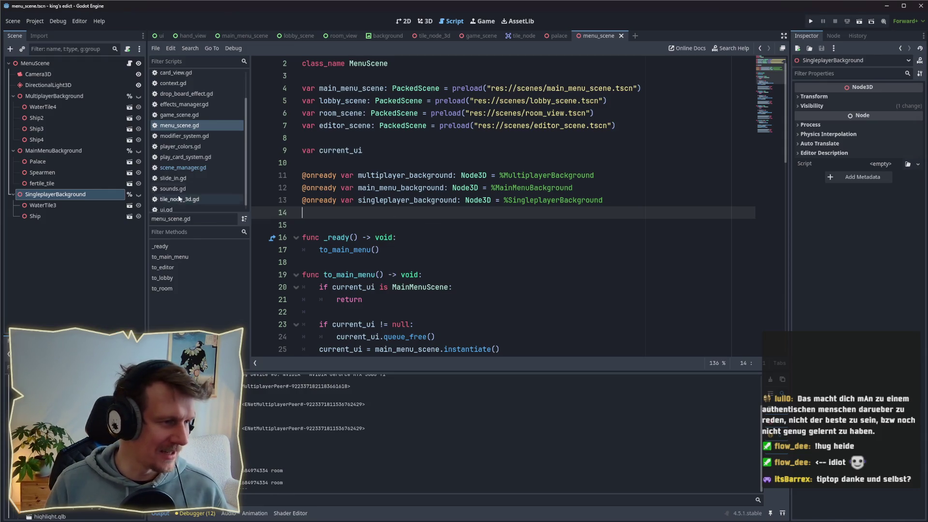
right_click(95, 193)
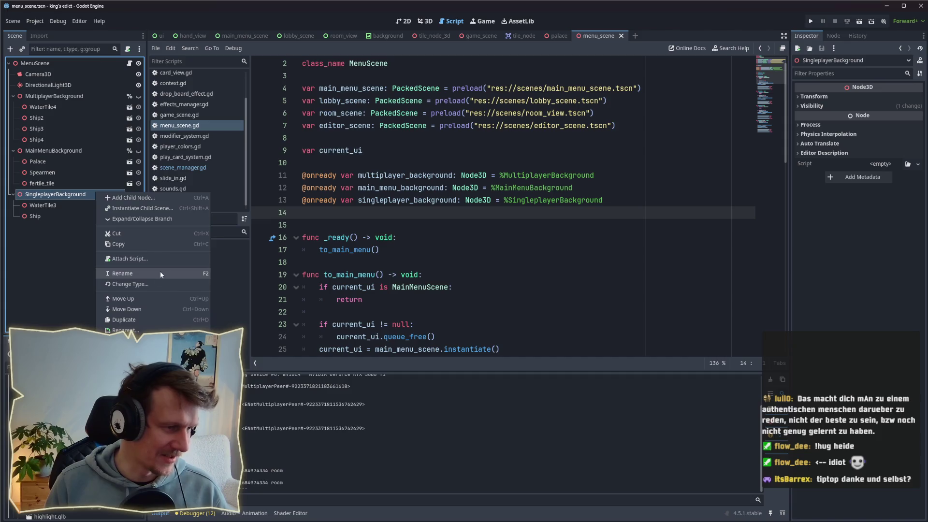
left_click(143, 258)
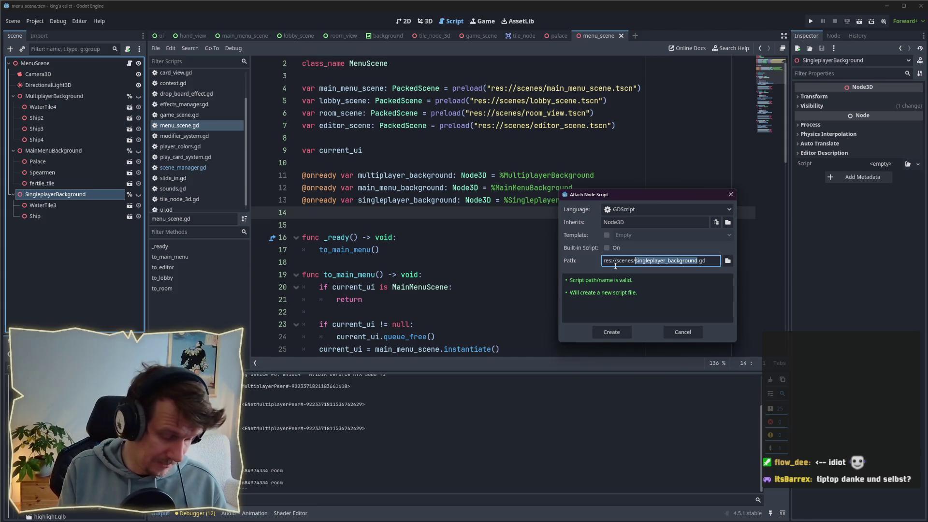
type("back")
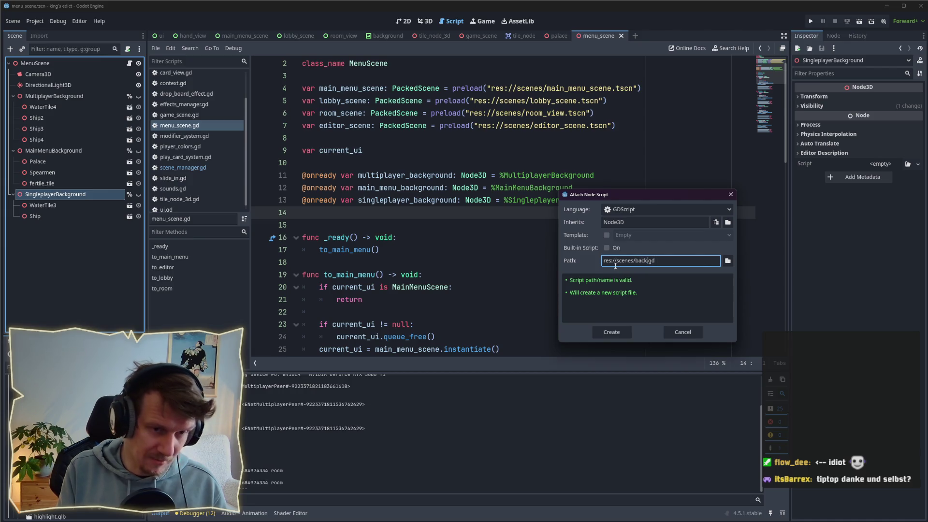
key("BackSpace")
key("BackSpace")
key("BackSpace")
type("menu_")
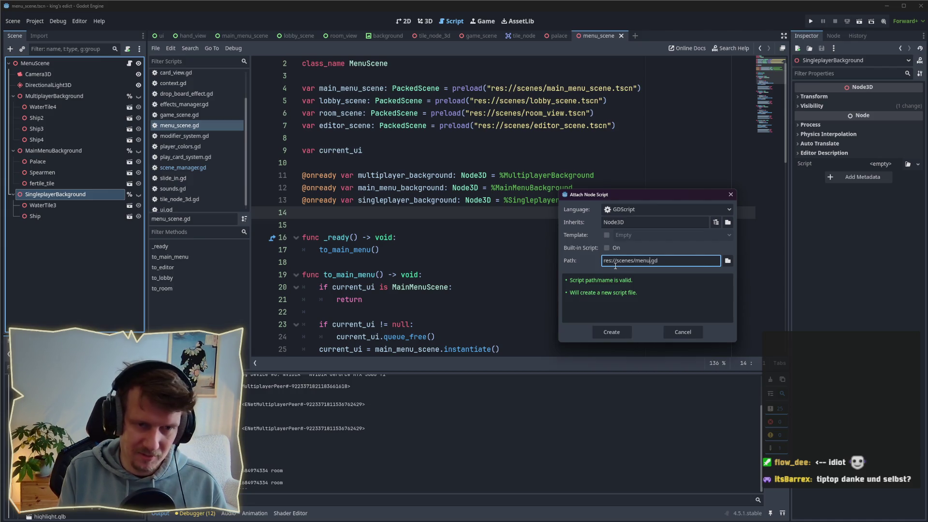
type("backgrou")
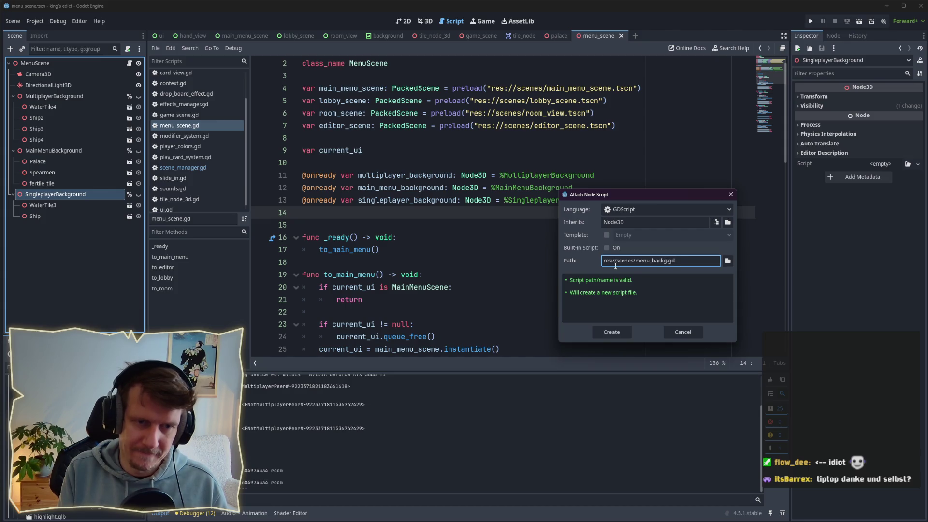
type("nd_node")
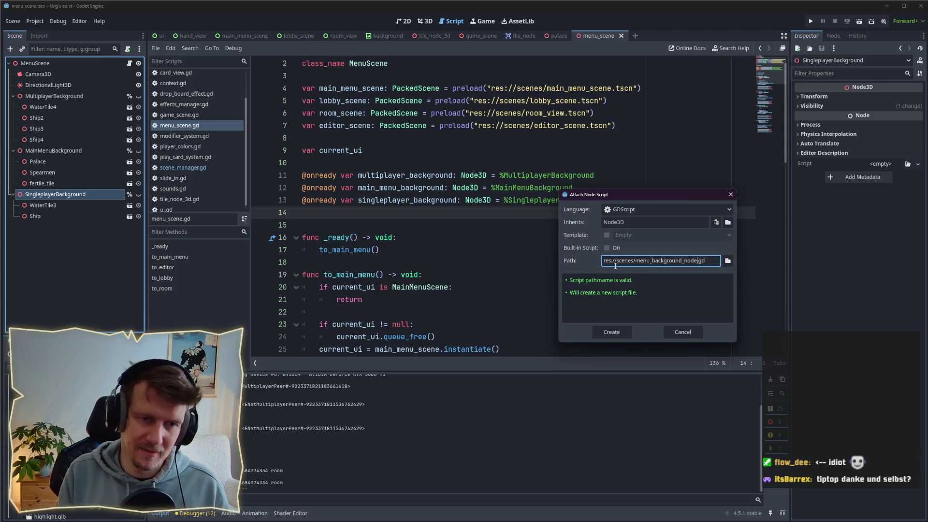
key("Return")
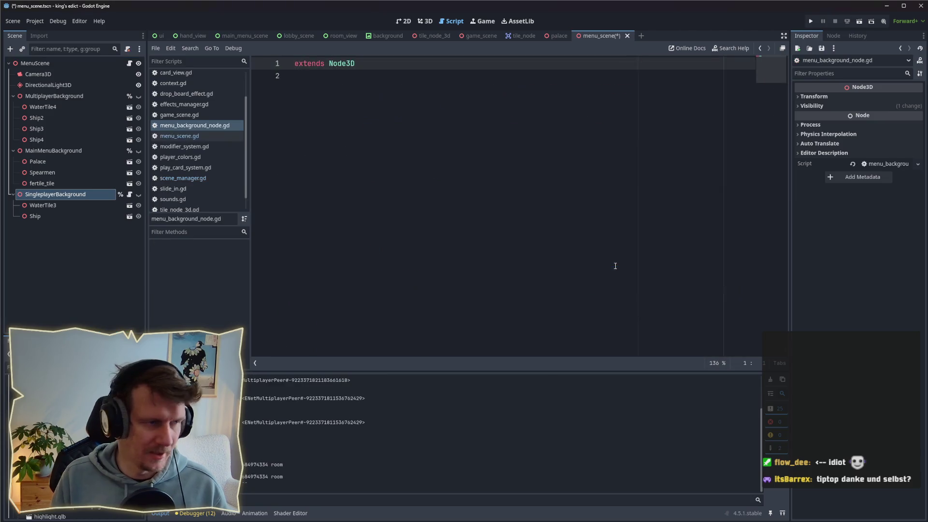
Step: Declare class_name MenuBackgroundNode on line 2 of the script and save it
left_click(319, 80)
type("cal")
key("BackSpace")
key("BackSpace")
type("lsa")
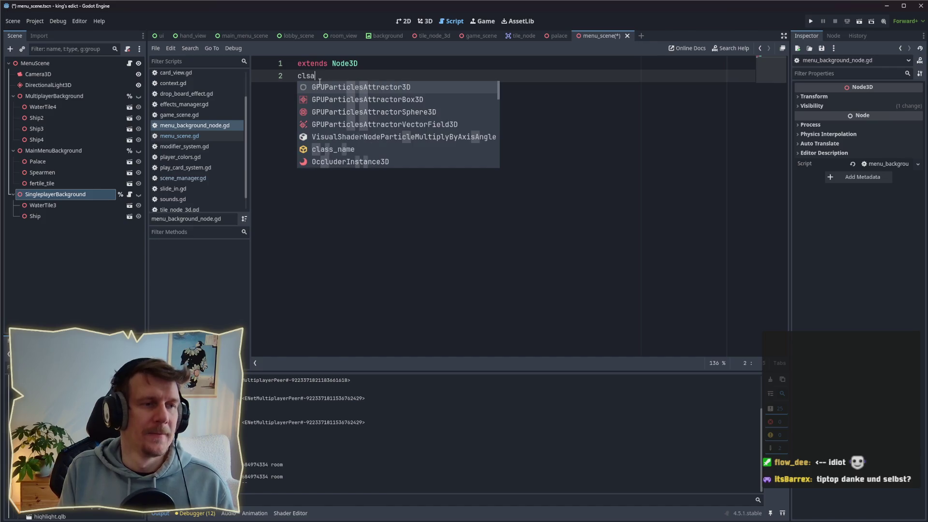
key("BackSpace")
key("BackSpace")
type("as")
key("Return")
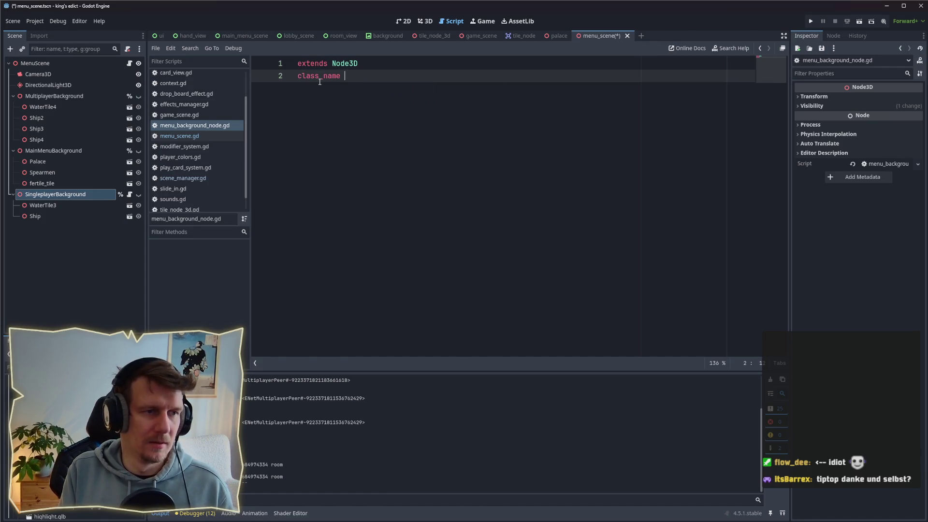
type("MenuBakc")
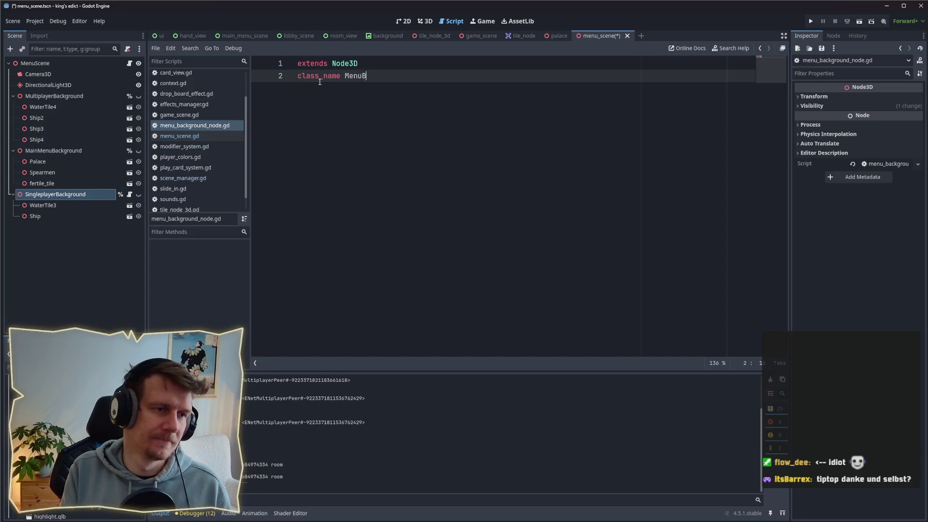
key("BackSpace")
key("BackSpace")
type("ckground")
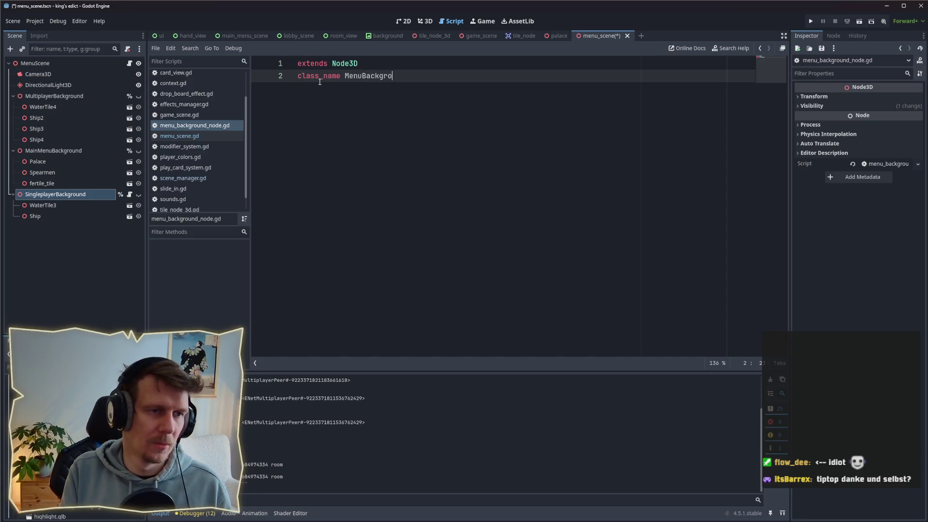
type("Node")
key("ctrl+s")
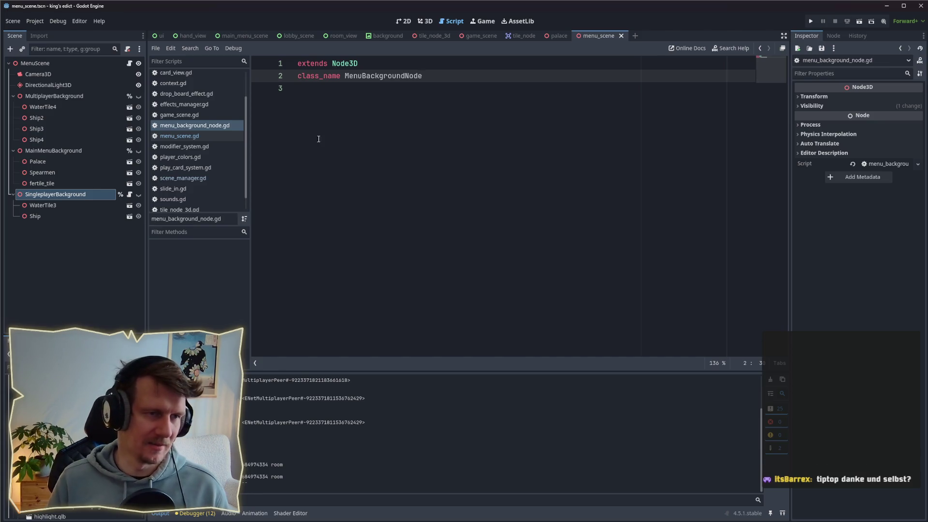
left_click(326, 117)
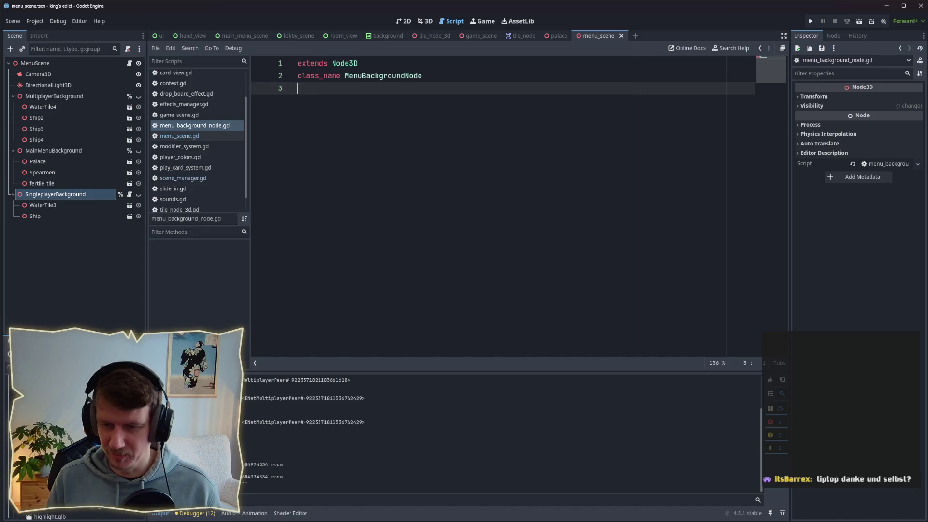
key("Return")
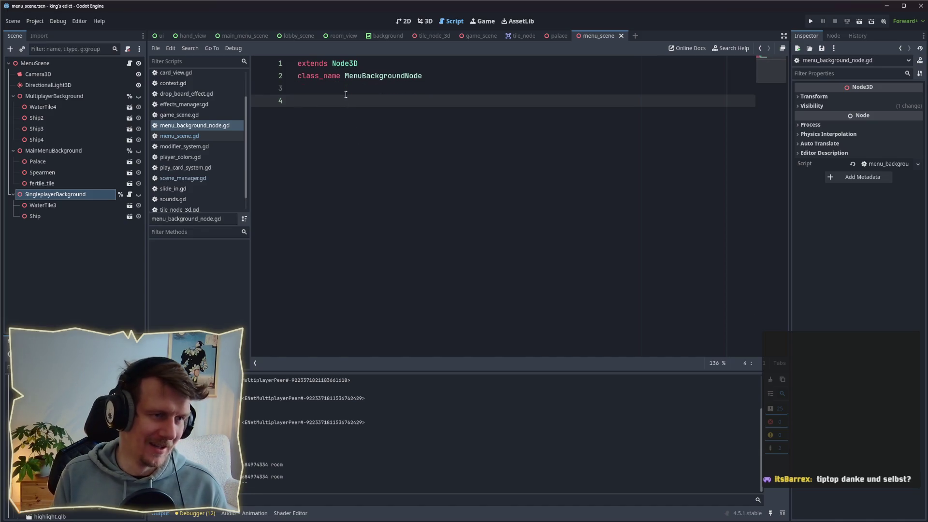
key("BackSpace")
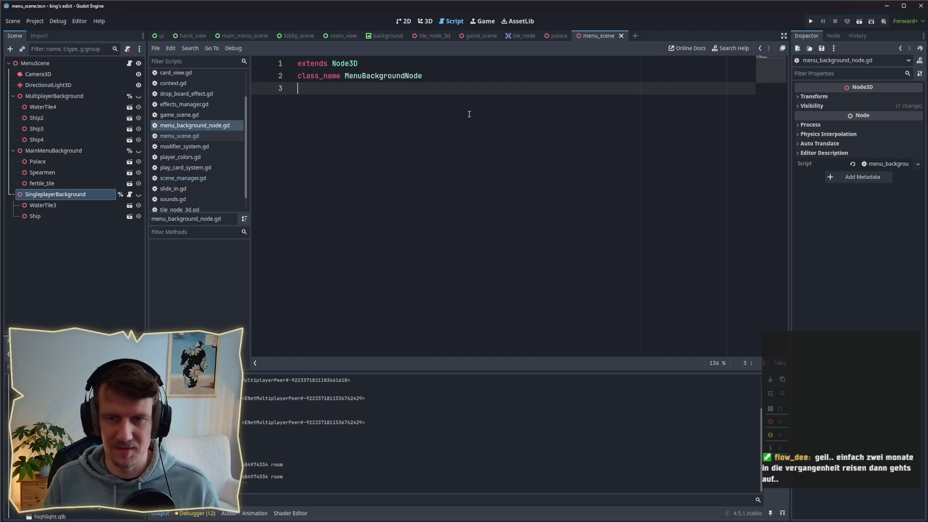
Step: Declare var tween: Tween below the class name and save the script
key("Return")
key("ctrl+s")
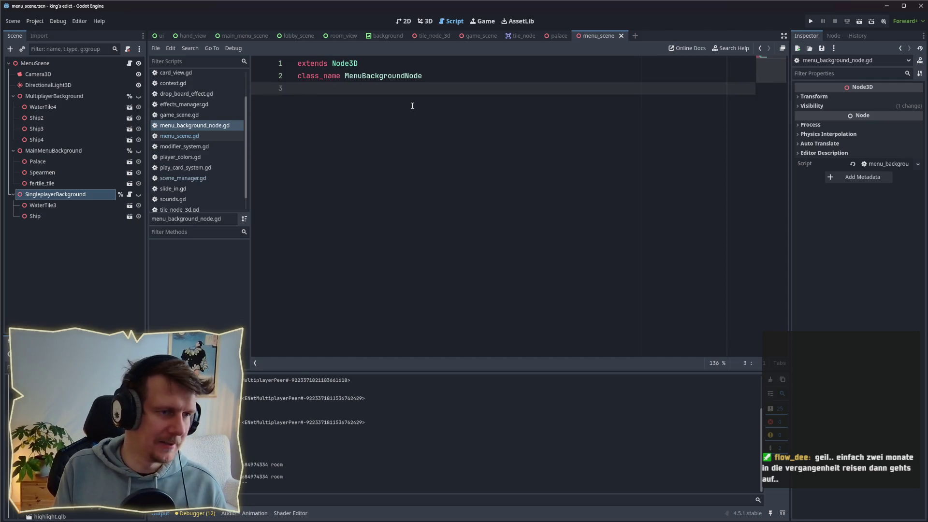
type("var tew")
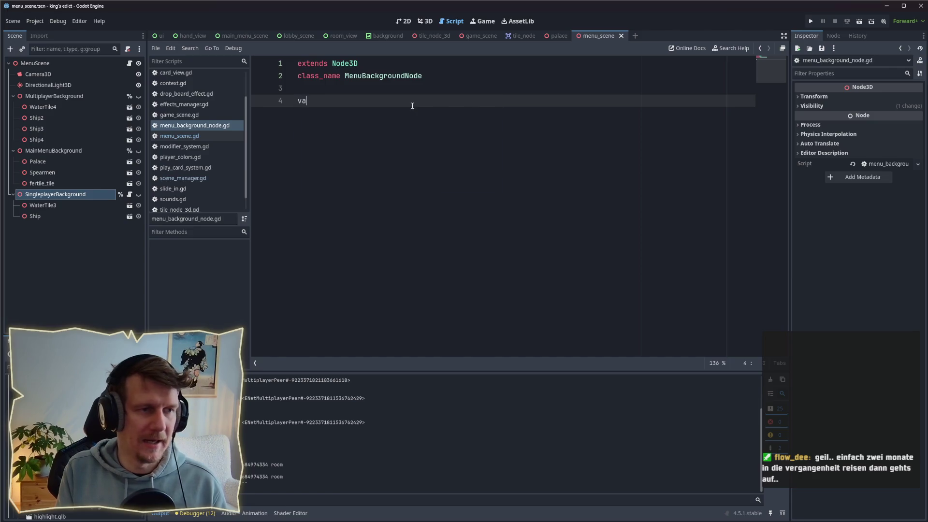
key("BackSpace")
type("ween")
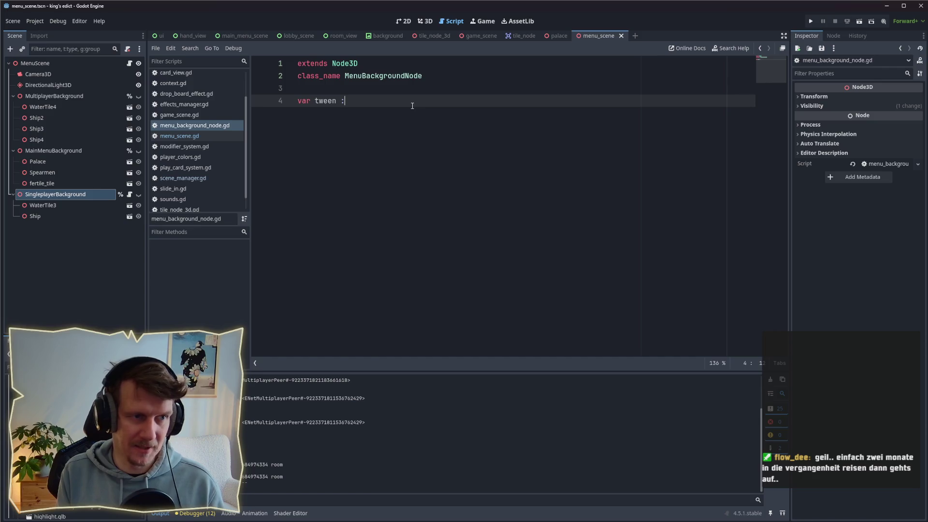
key("BackSpace")
type(": t")
key("BackSpace")
type("Tween")
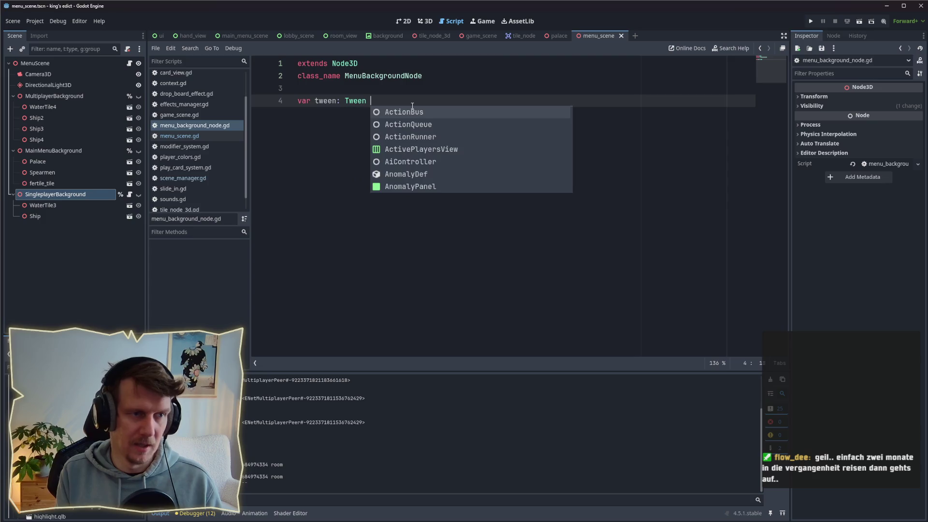
key("Return")
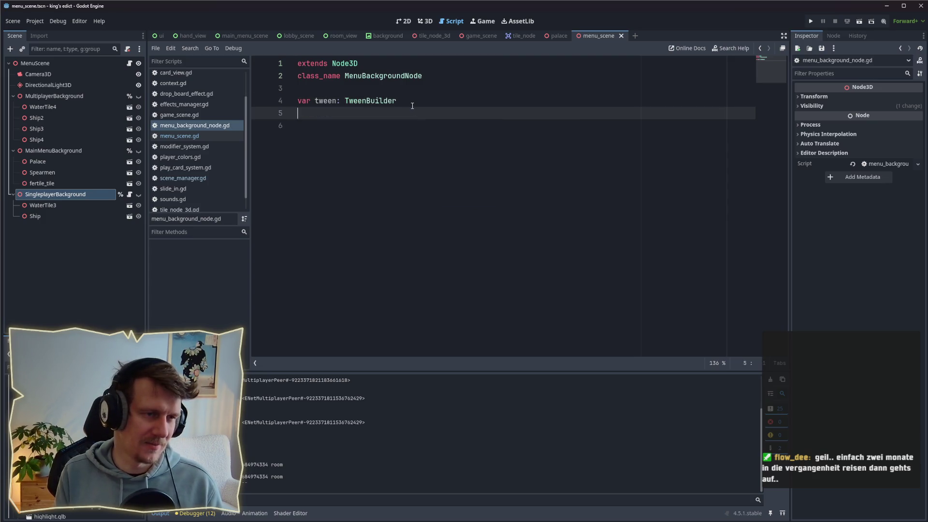
key("ctrl+BackSpace")
type("Twee")
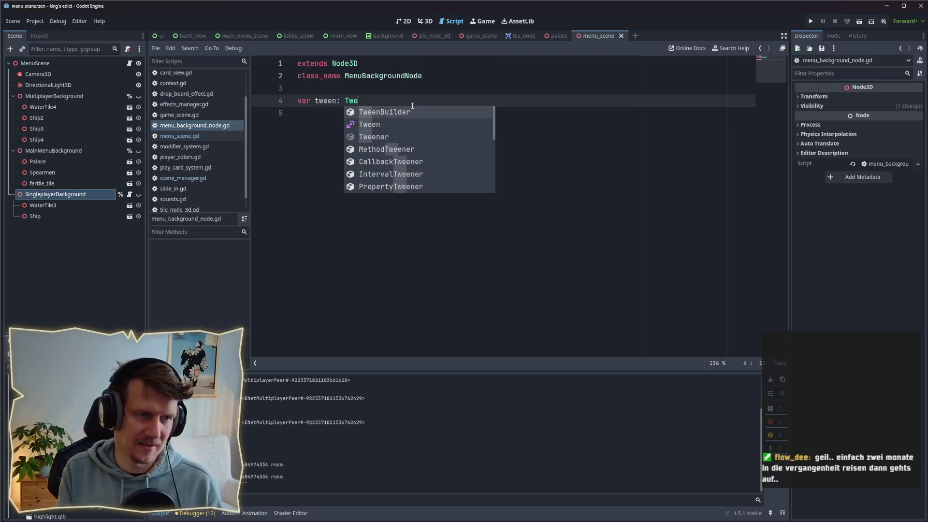
type("n")
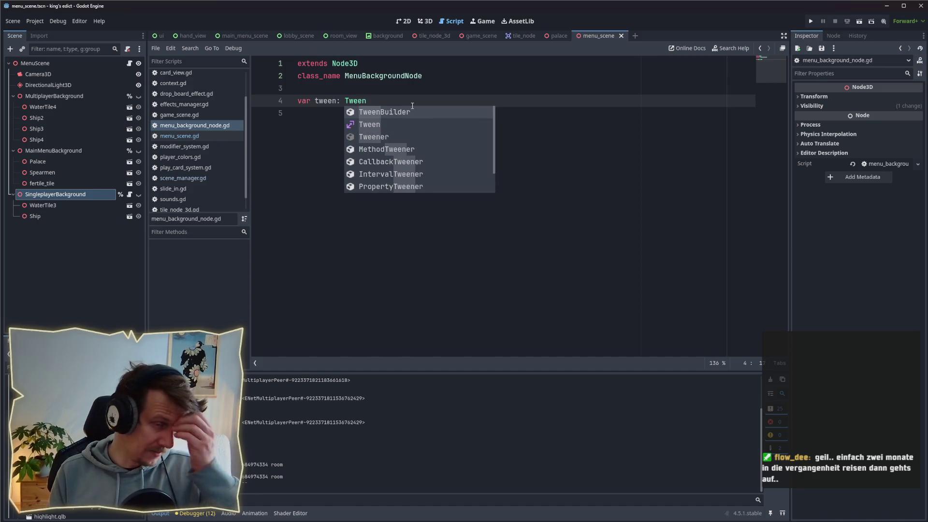
key("ctrl+s")
Step: Add blank lines after the variable and begin a func declaration on line 6
key("Down")
key("Up")
key("Down")
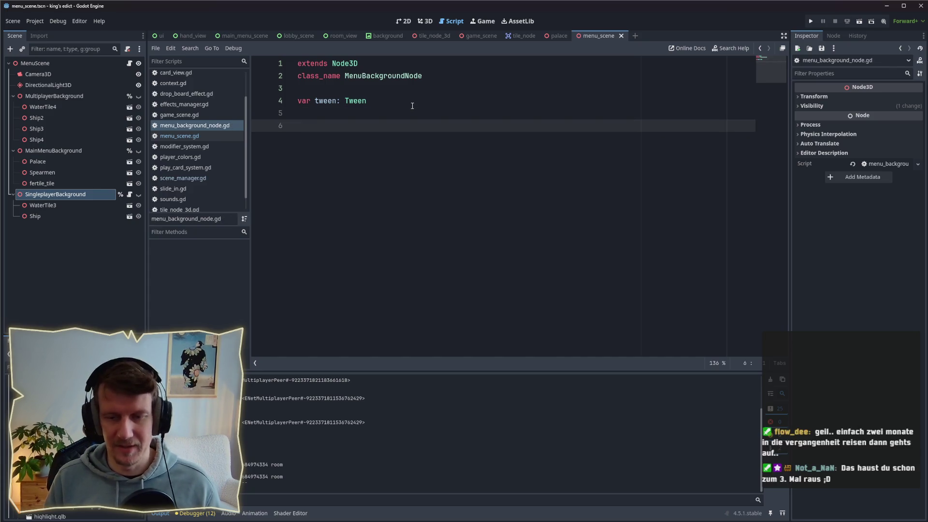
key("Return")
key("BackSpace")
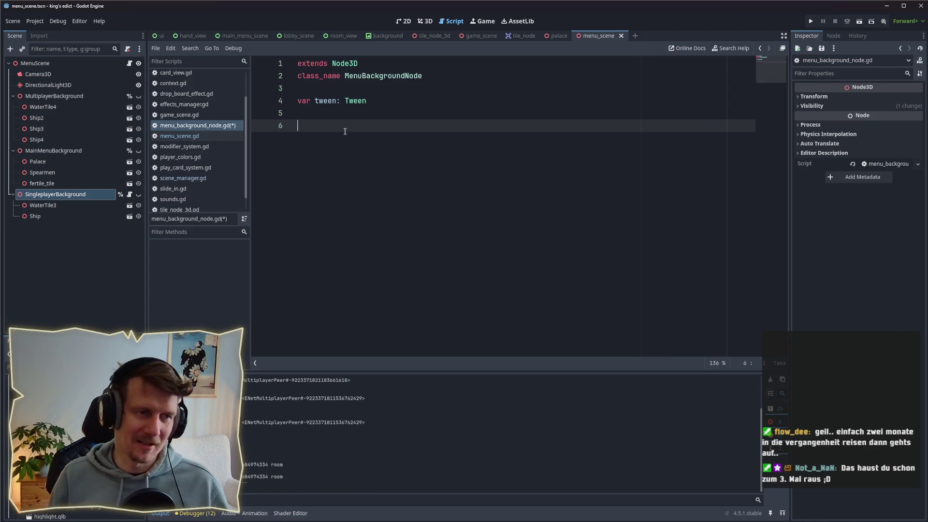
type("func")
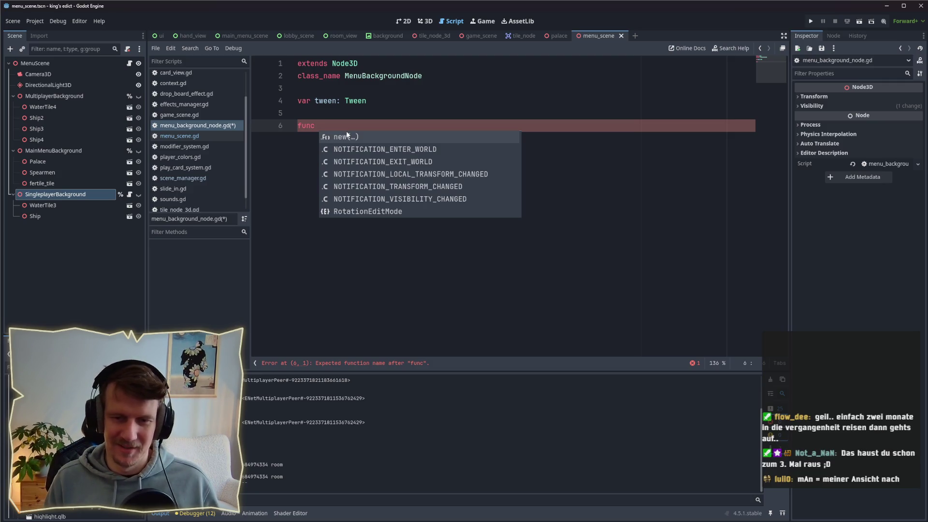
Step: Define func slide() -> void: with a pass body on line 6
left_click(321, 126)
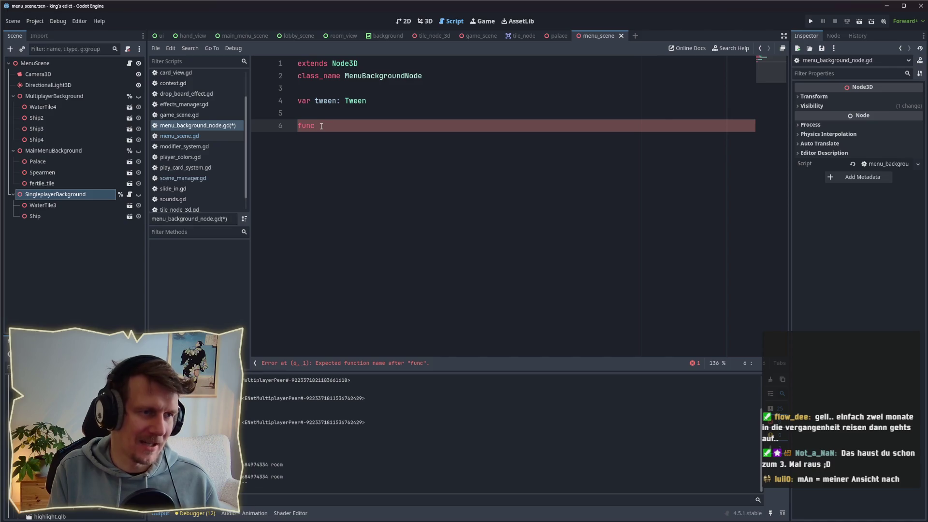
key("ctrl+space")
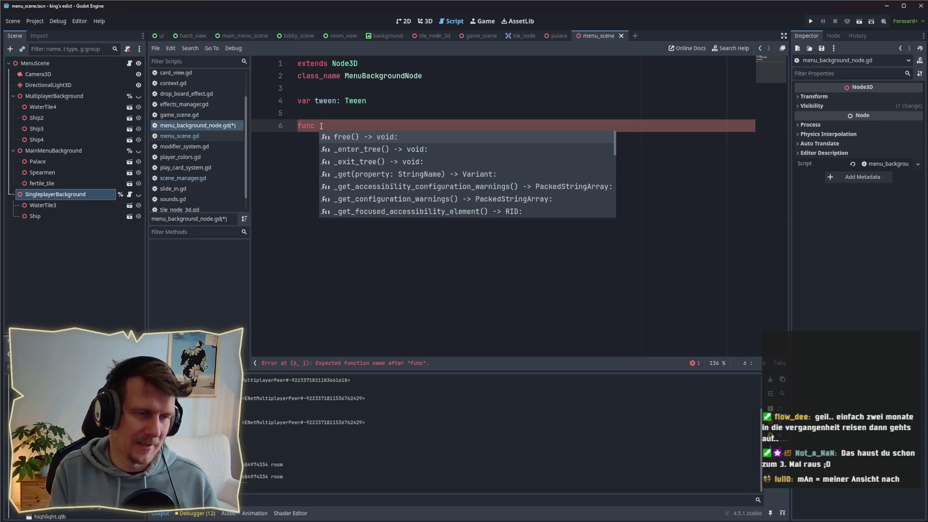
type("slide")
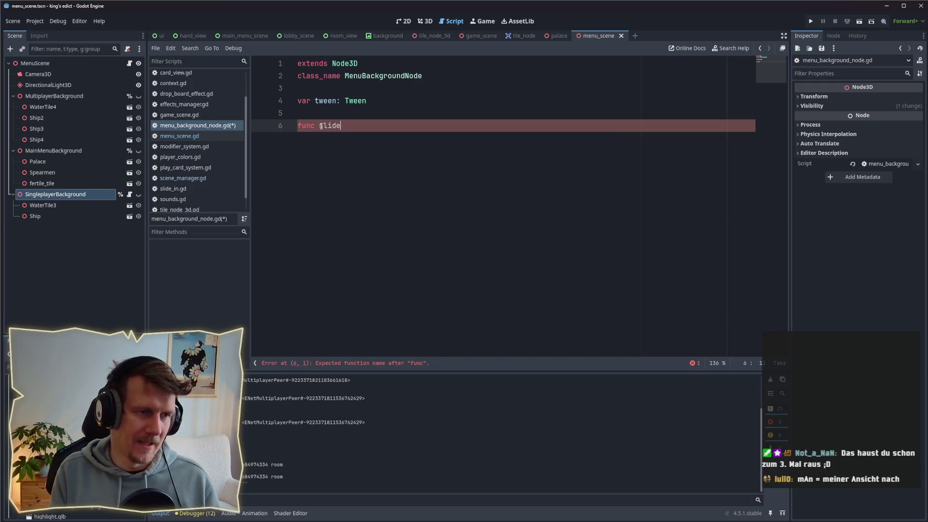
type("() -> void:")
key("Return")
type("pass")
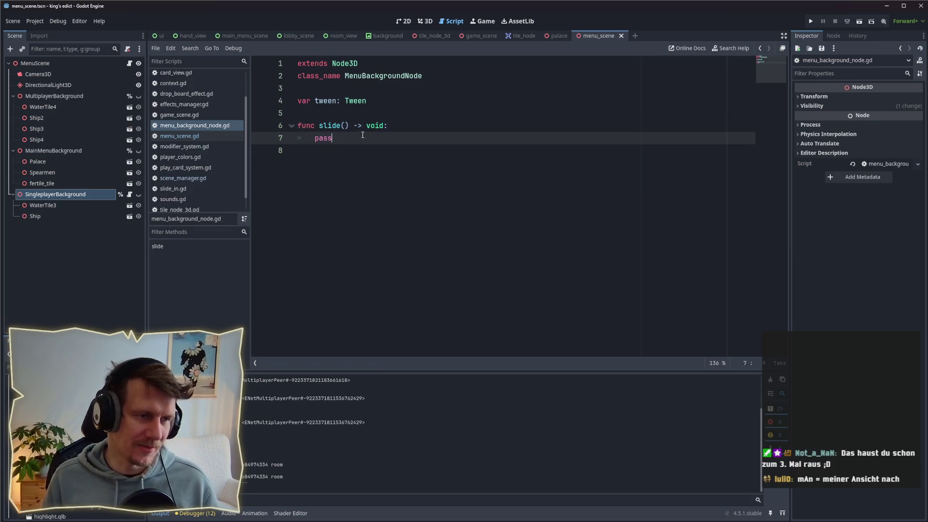
Step: Duplicate the slide function, rename the copies slide_in and slide_out, and save
left_click(325, 153)
key("ctrl+v")
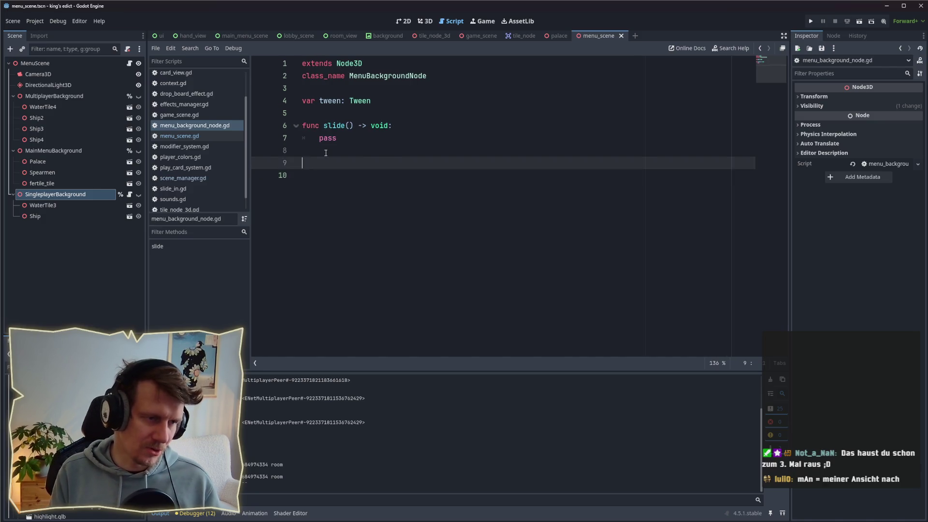
left_click(347, 126)
left_click(350, 126)
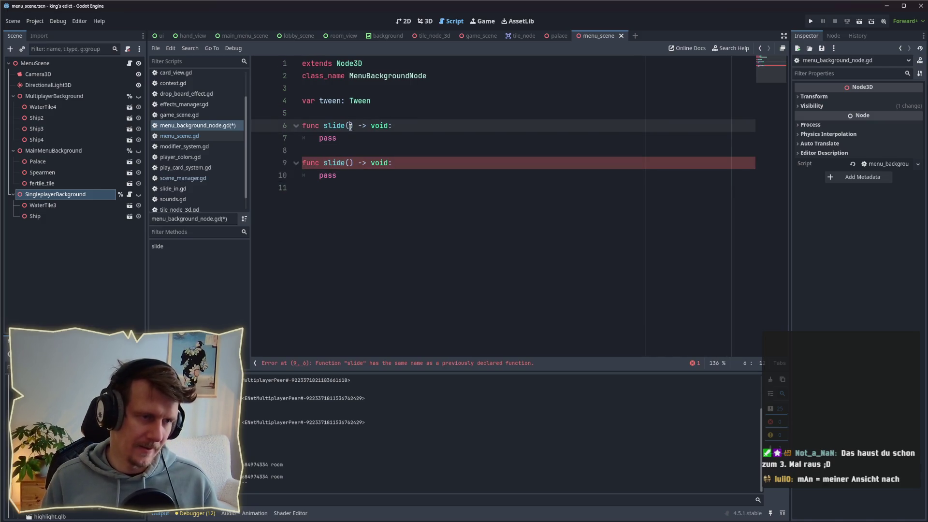
left_click(346, 161)
type("_")
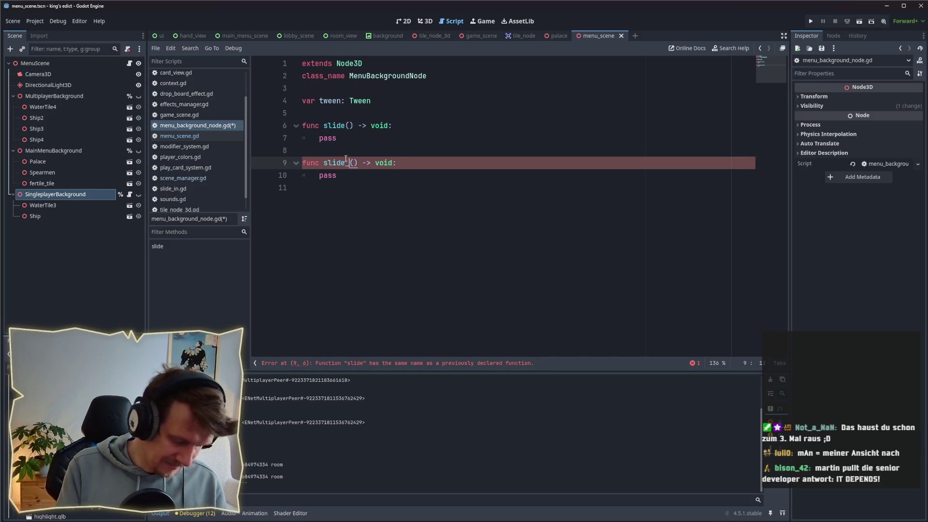
type("out")
left_click(345, 125)
type("_")
type("int")
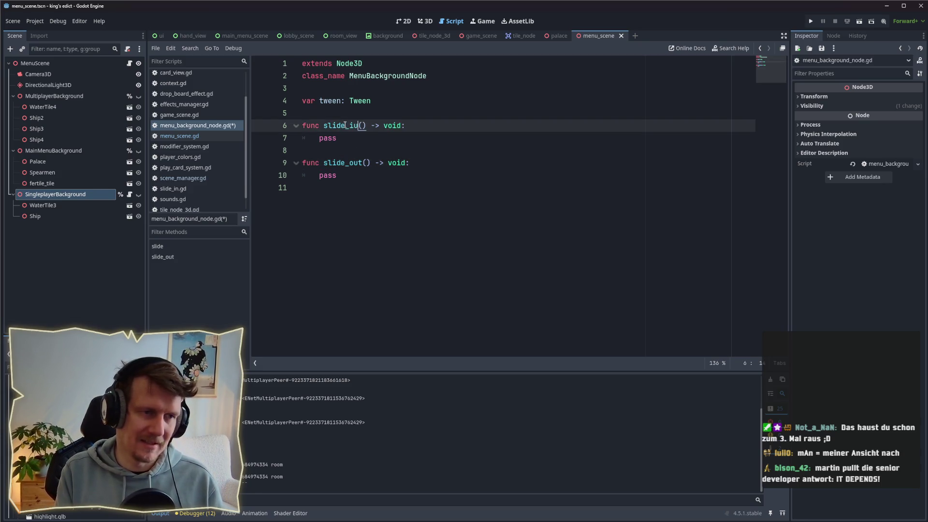
key("BackSpace")
left_click(370, 140)
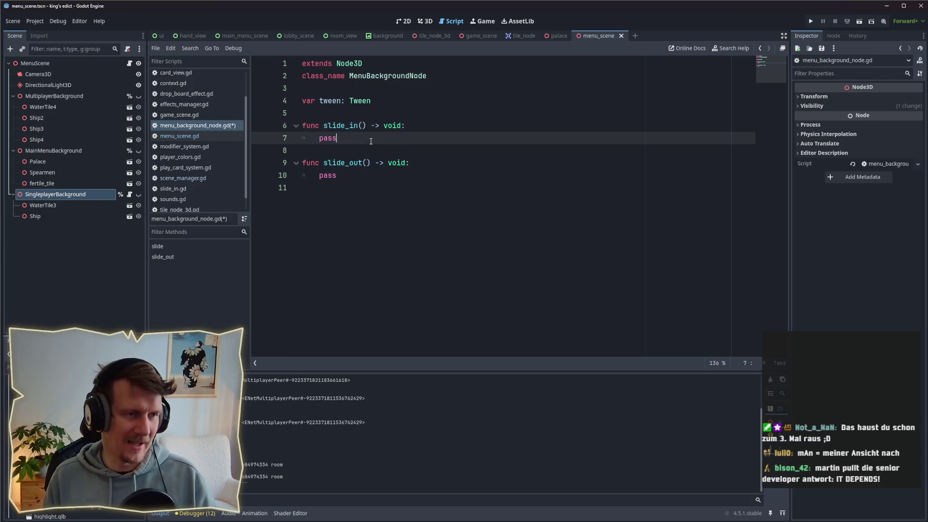
key("ctrl+s")
Step: Adjust the empty lines below slide_out and save the script again
left_click(363, 187)
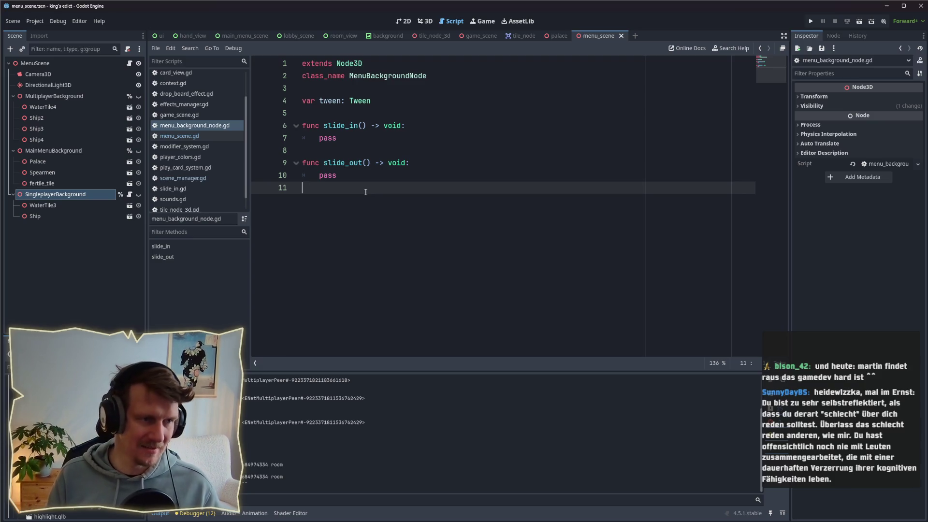
key("Return")
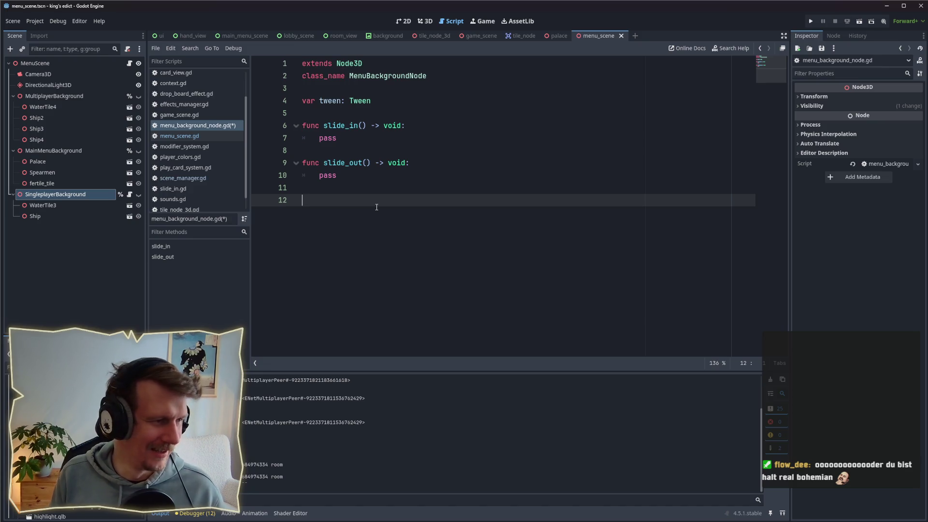
key("BackSpace")
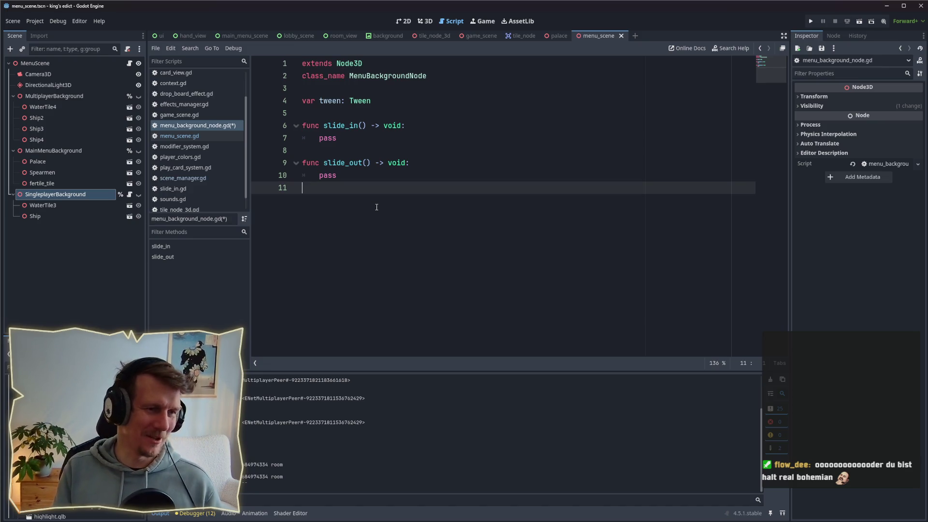
key("ctrl+s")
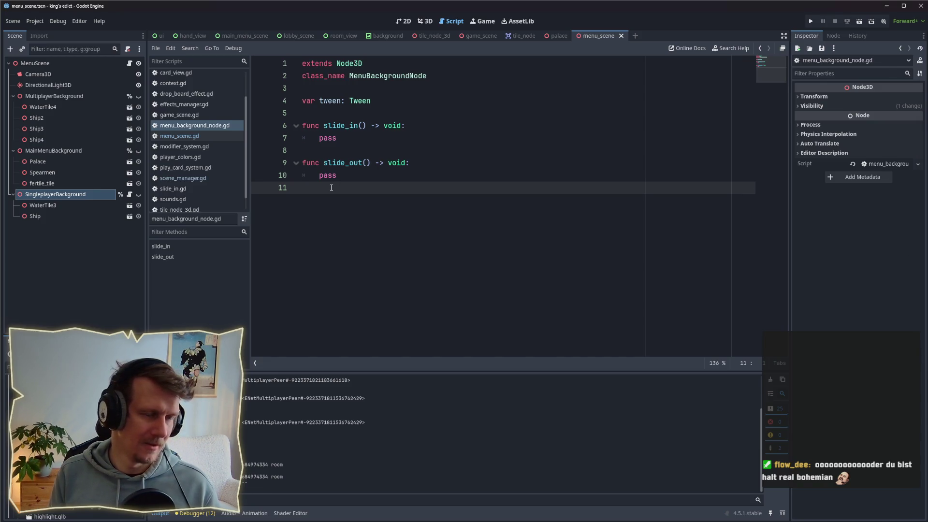
key("Return")
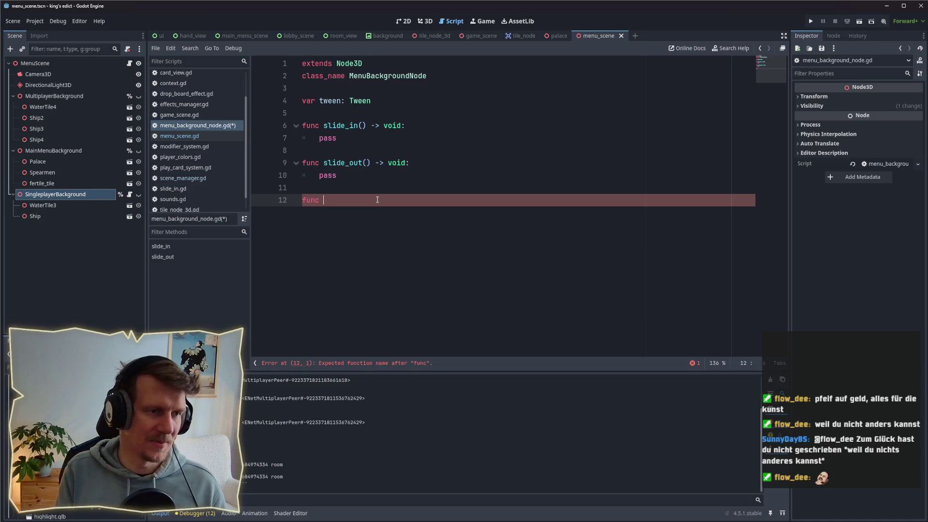
Step: Remove the extra empty line, then save the script and the menu scene
key("BackSpace")
key("ctrl+s")
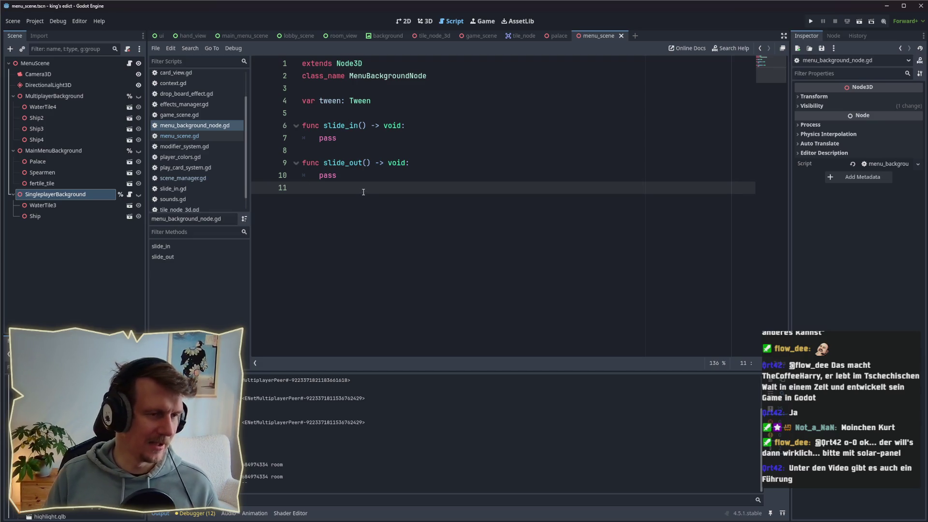
key("ctrl+s")
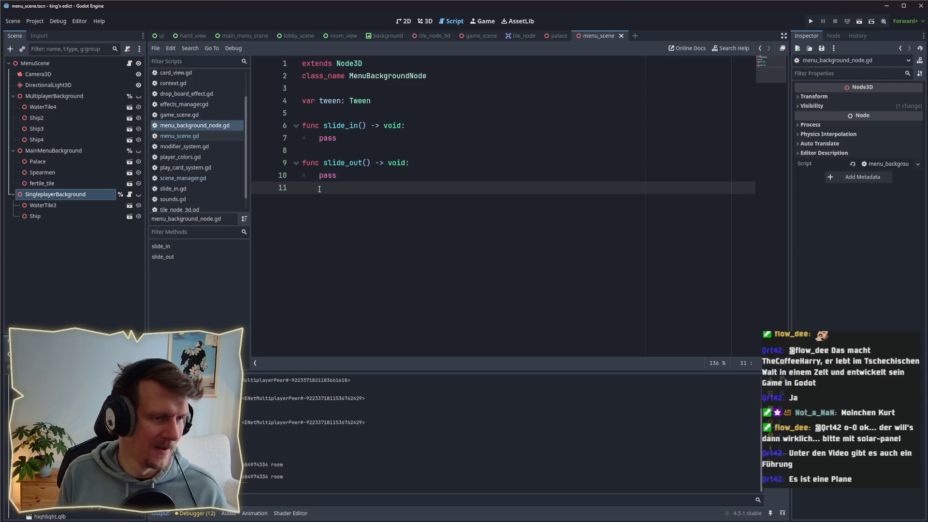
Step: Replace both pass placeholders with an 'if tween: tween.kill()' guard and save
left_click(363, 143)
left_click_drag(361, 141, 321, 140)
type("if ")
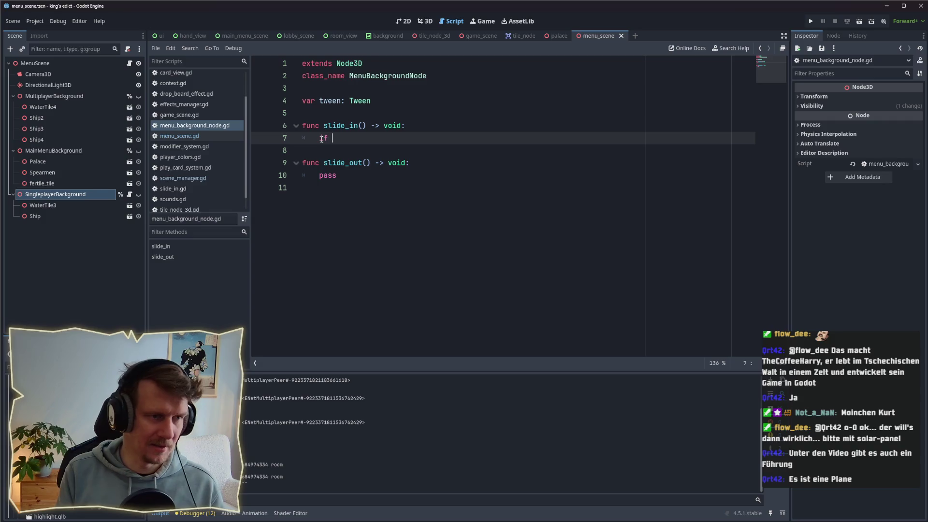
type("tween:")
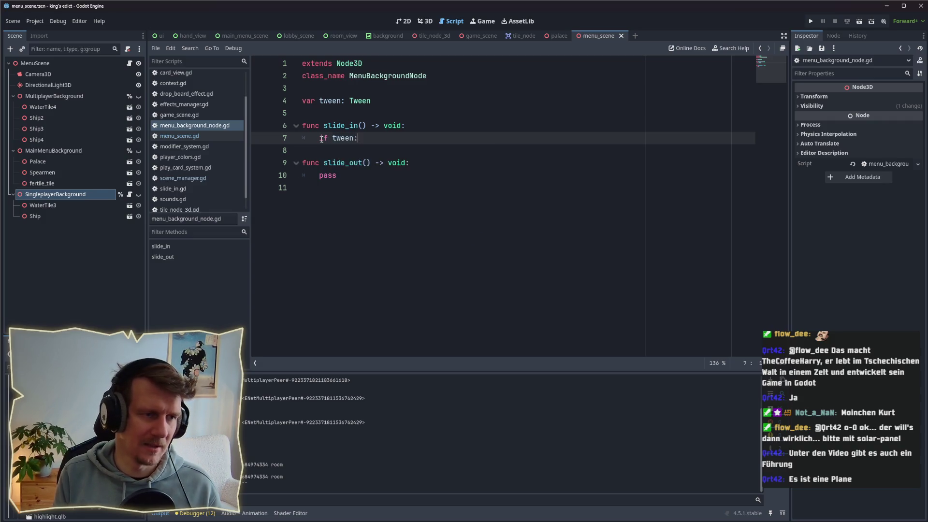
key("Return")
type("tween.li")
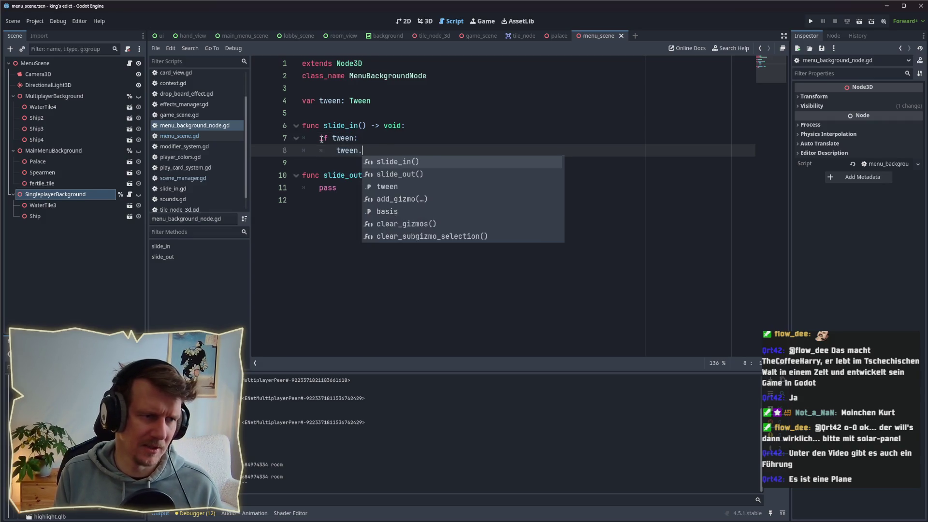
key("BackSpace")
key("BackSpace")
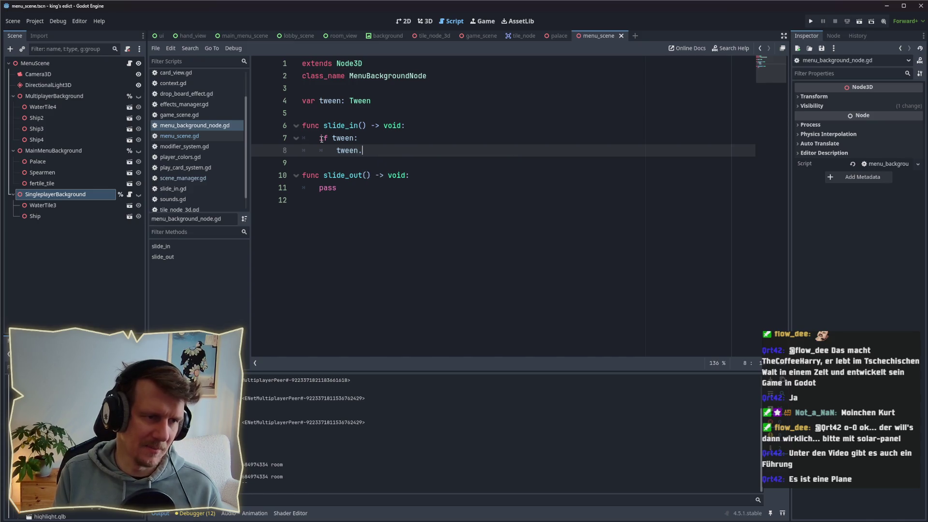
type("kil")
key("Return")
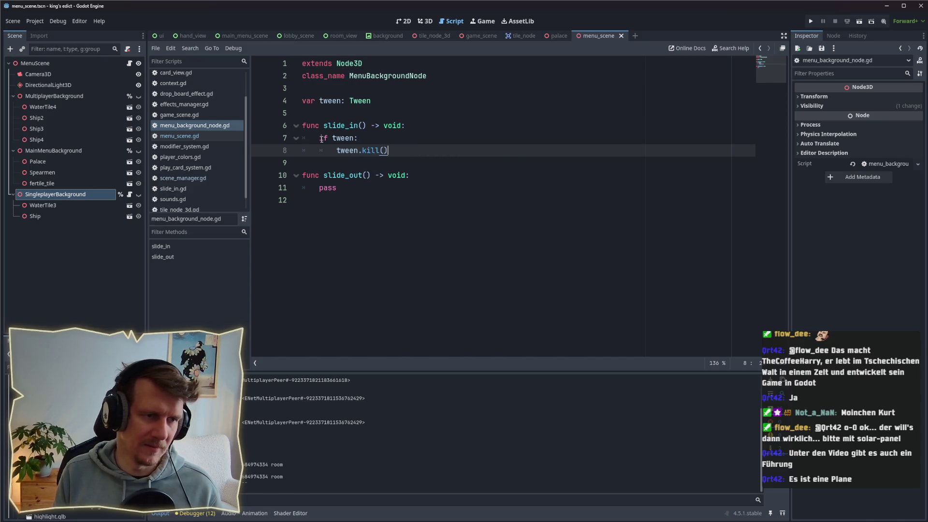
mouse_move(388, 150)
left_mouse_down()
mouse_move(343, 151)
mouse_move(316, 138)
left_mouse_up()
key("ctrl+c")
double_click(328, 187)
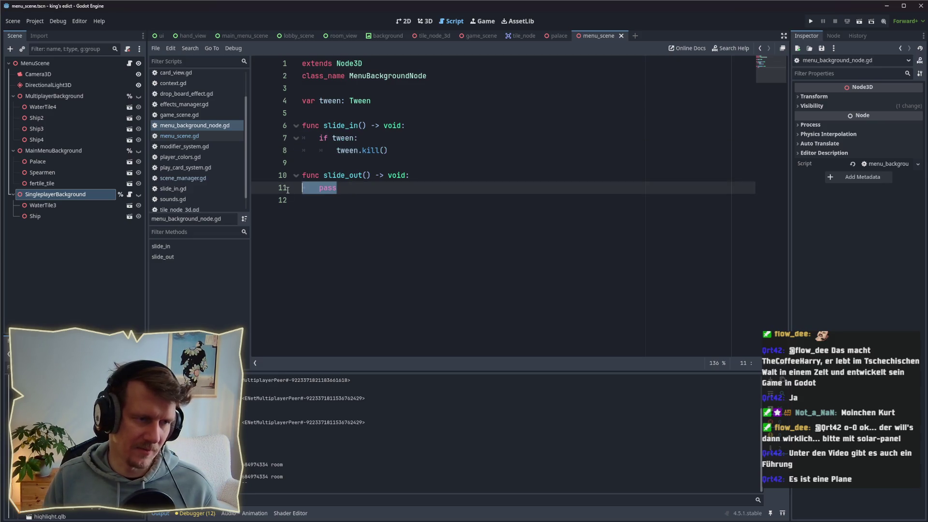
key("ctrl+v")
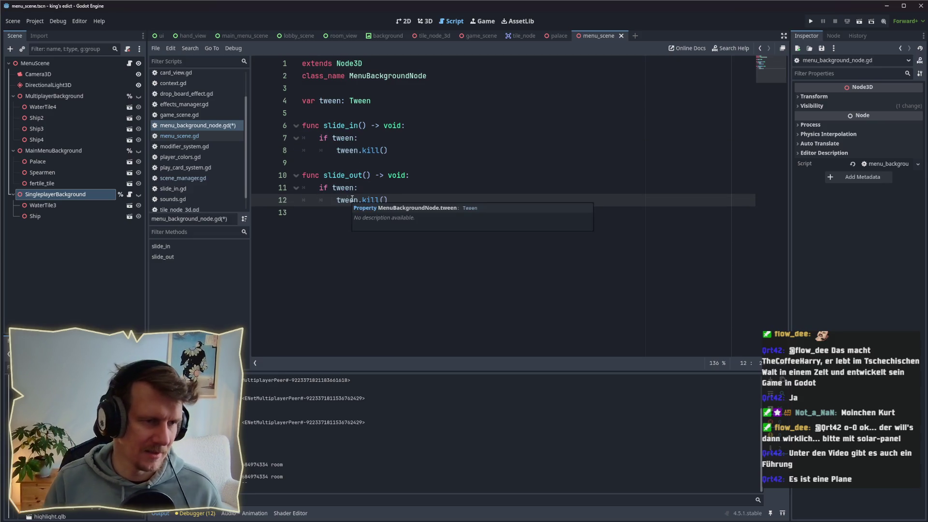
left_click(362, 193)
key("ctrl+s")
Step: In slide_in, add tween = create_tween() followed by a tween.tween_property call
left_click(396, 156)
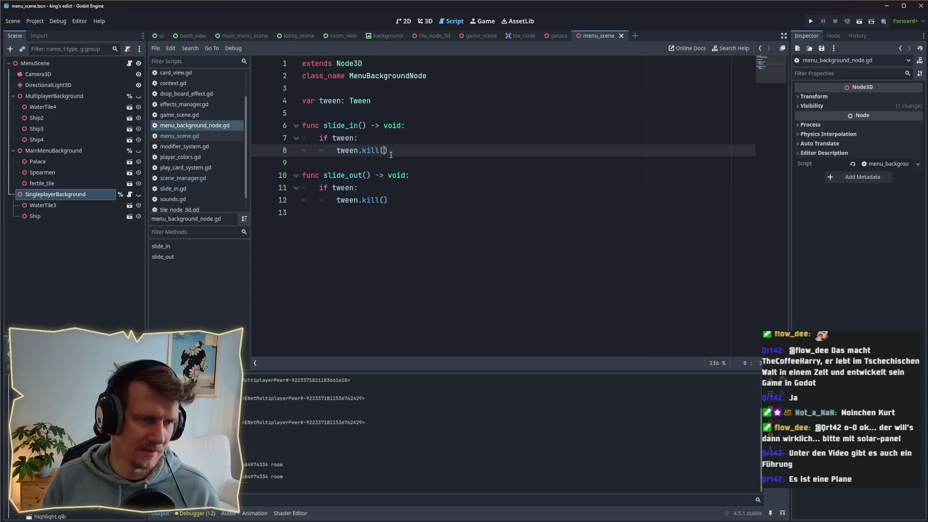
key("Return")
key("Return")
type("tween")
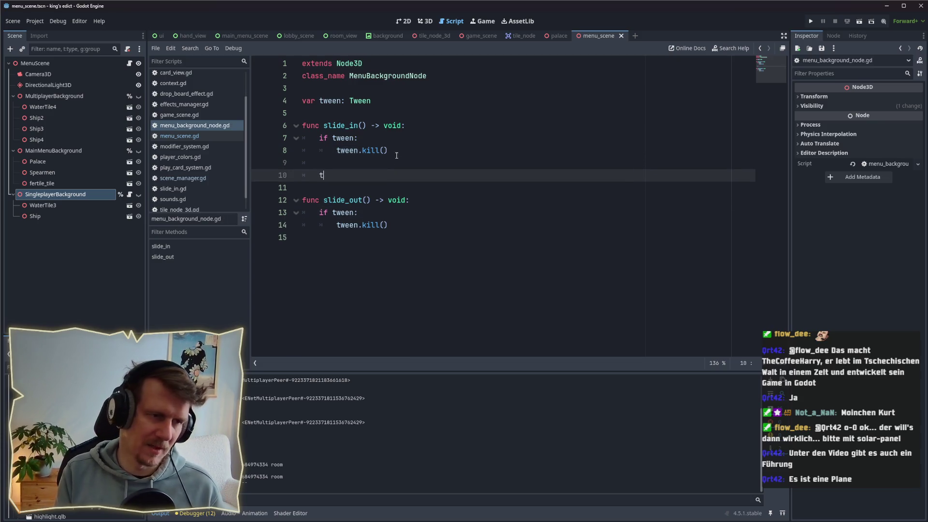
type(".t")
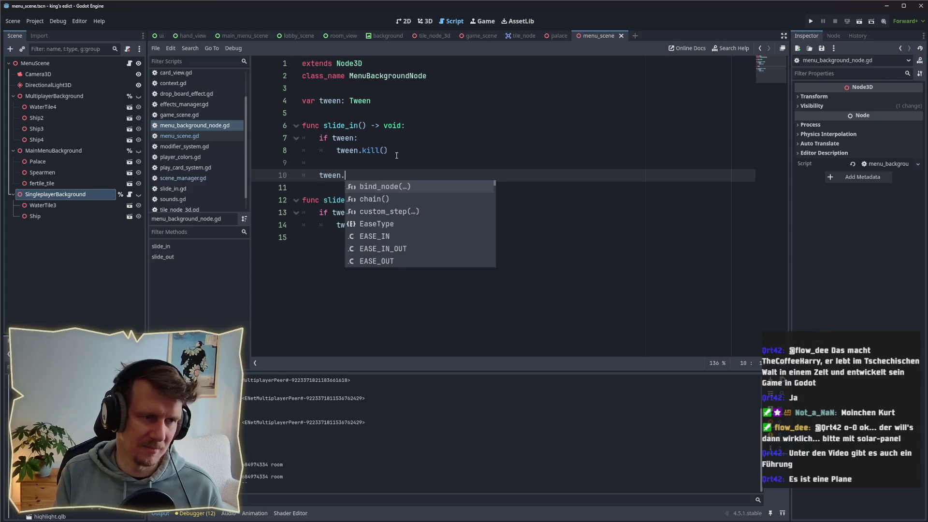
key("Down")
key("Down")
key("Down")
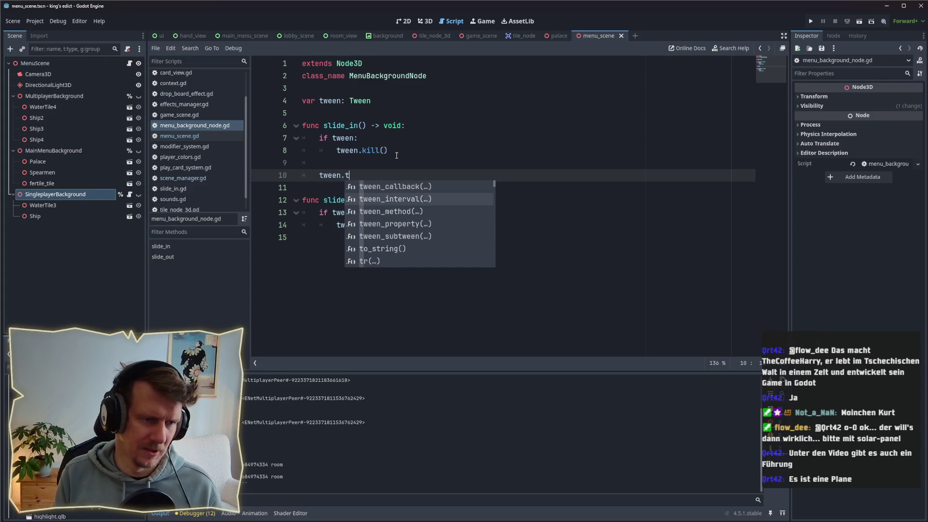
key("Return")
key("Return")
key("BackSpace")
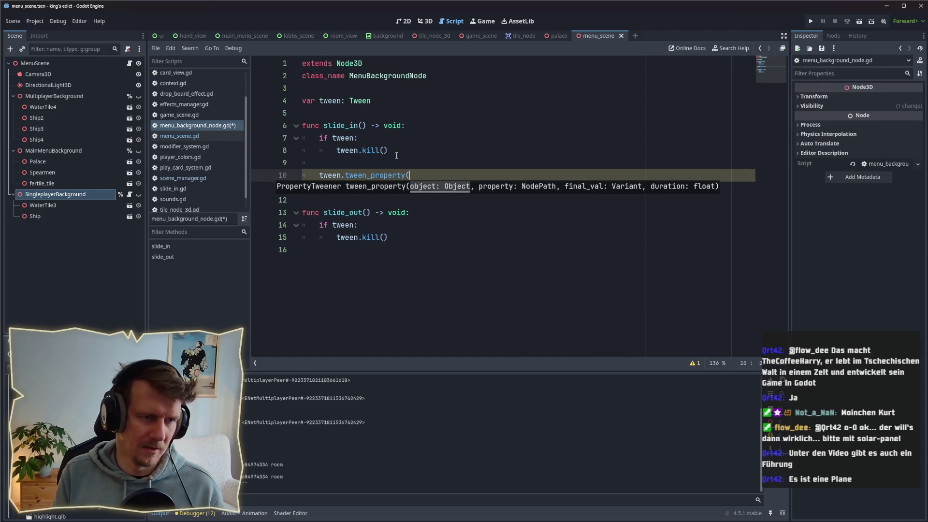
key("ctrl+shift+Return")
type("tween ")
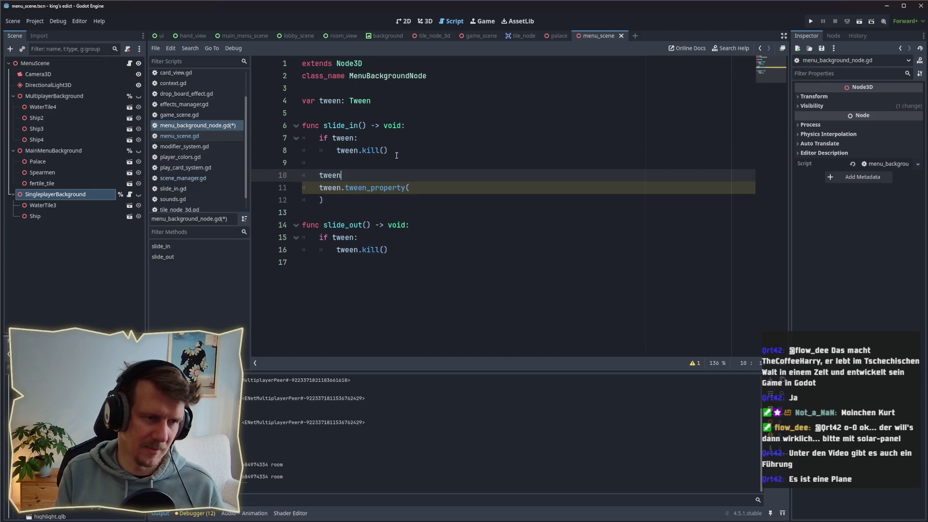
type("= cre")
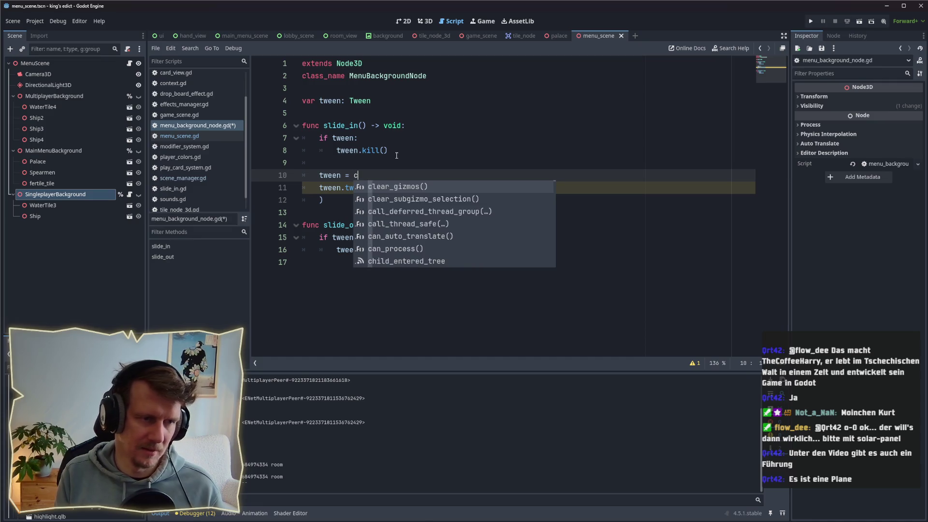
key("Return")
key("Down")
key("Delete")
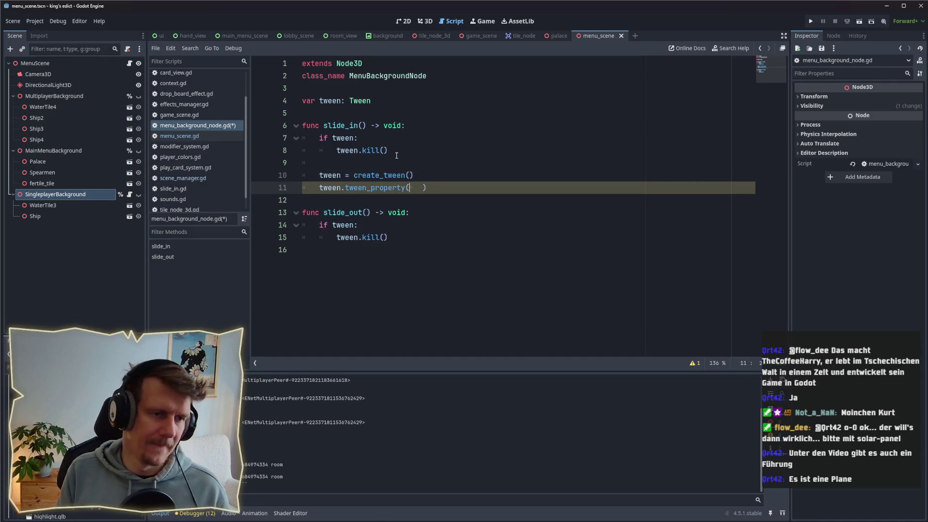
Step: Give the slide_in tween_property call the arguments self, "global_position", out_position
type("\"global")
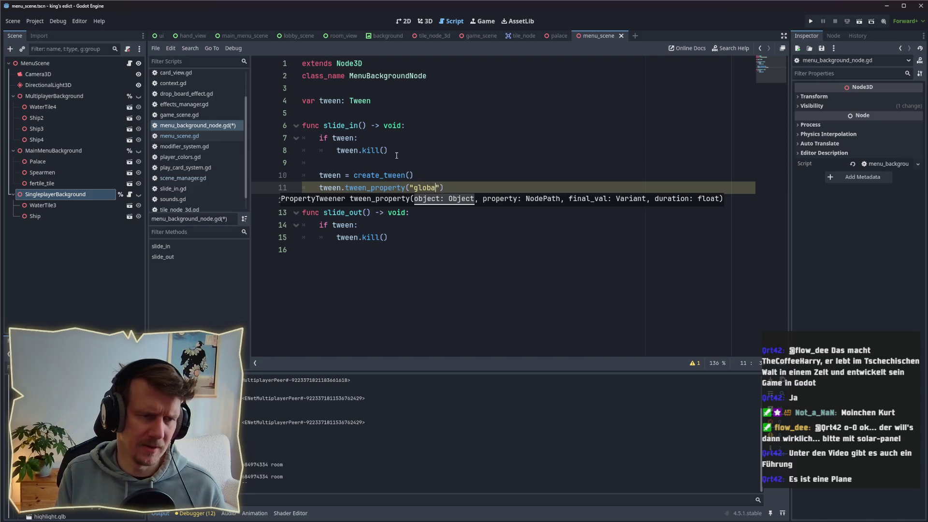
type("_postii")
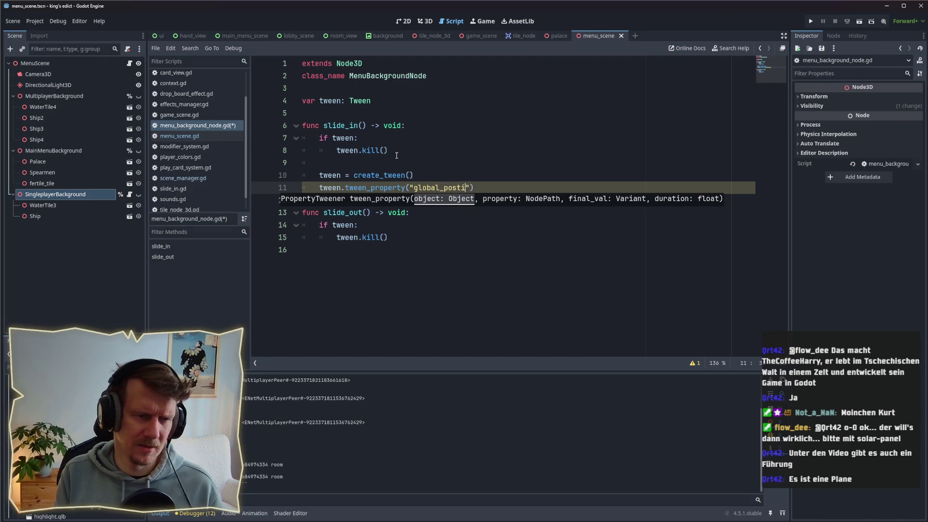
key("BackSpace")
key("BackSpace")
key("BackSpace")
type("ition\"")
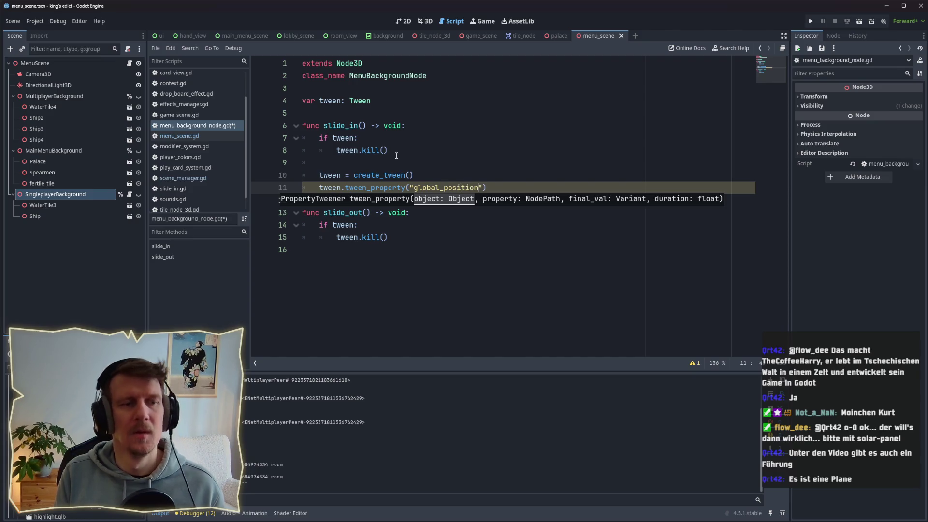
type(",")
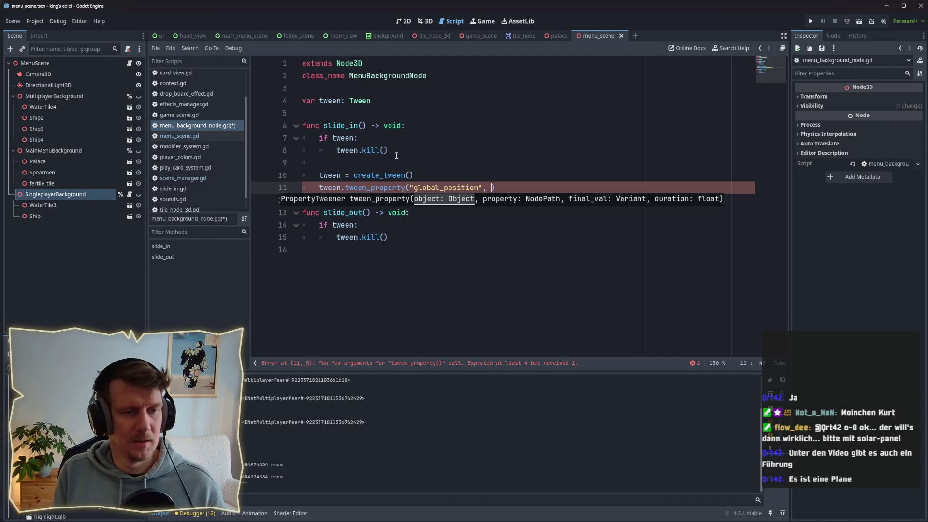
key("Left")
type("self")
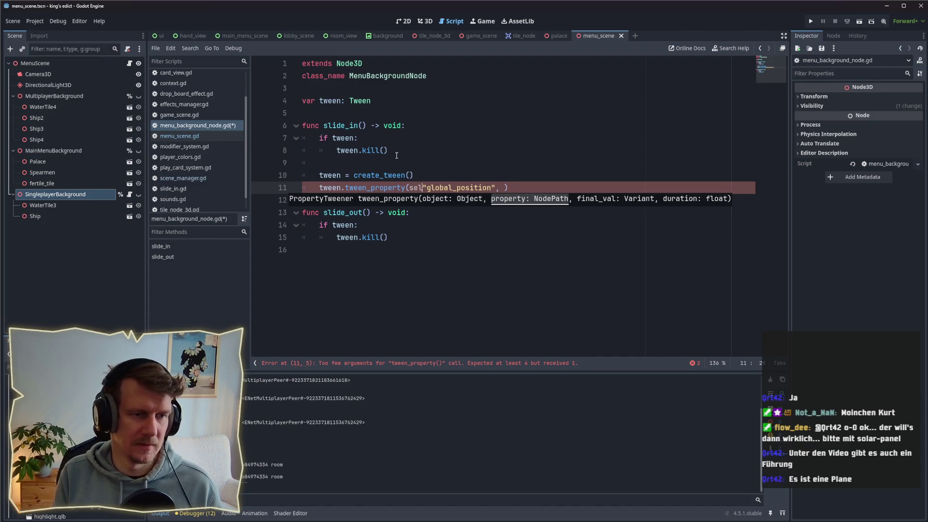
type(",")
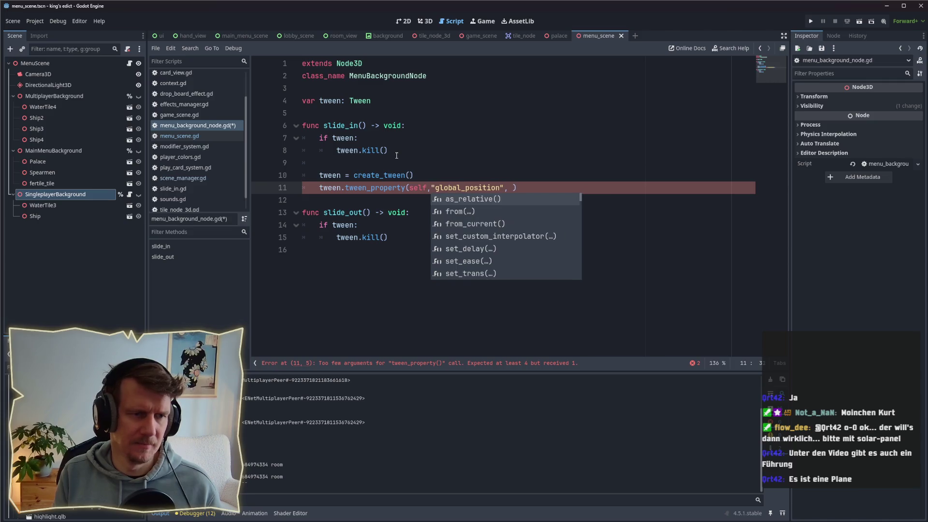
key("End")
type("out_p")
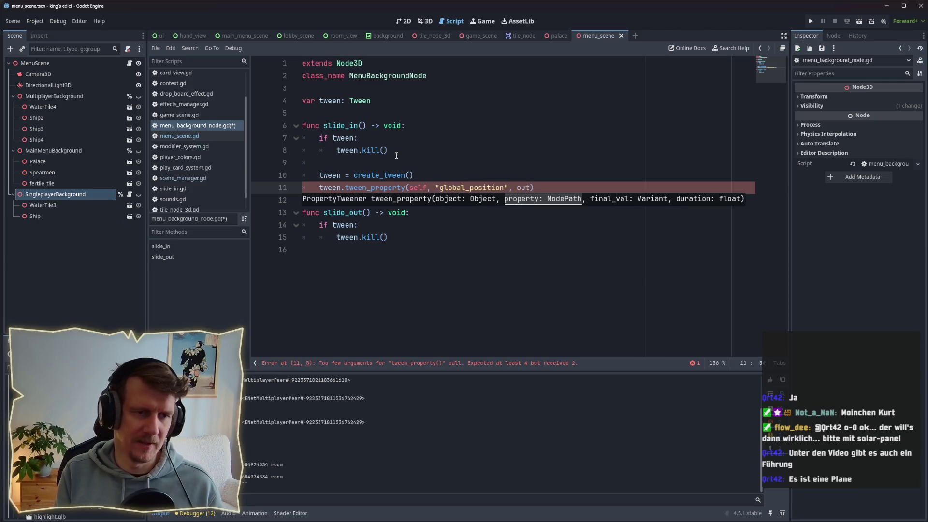
type("osition")
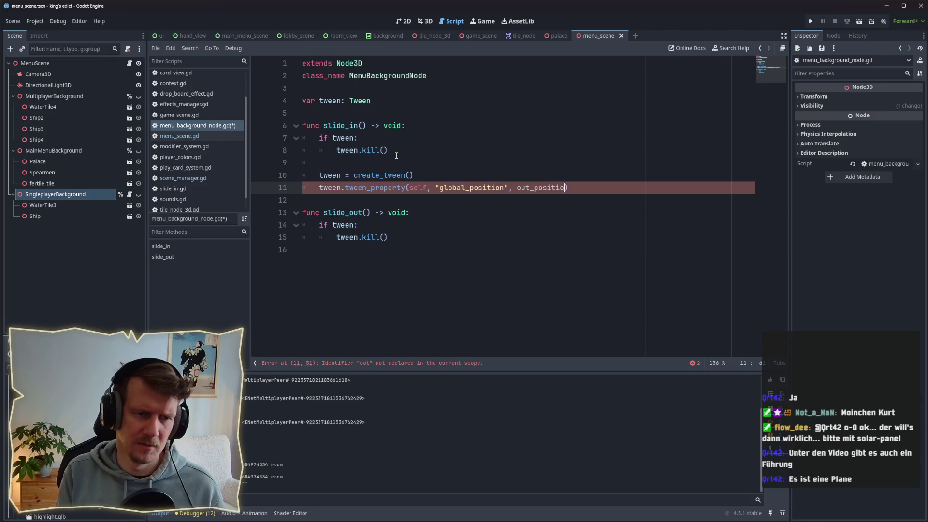
key("Down")
key("Up")
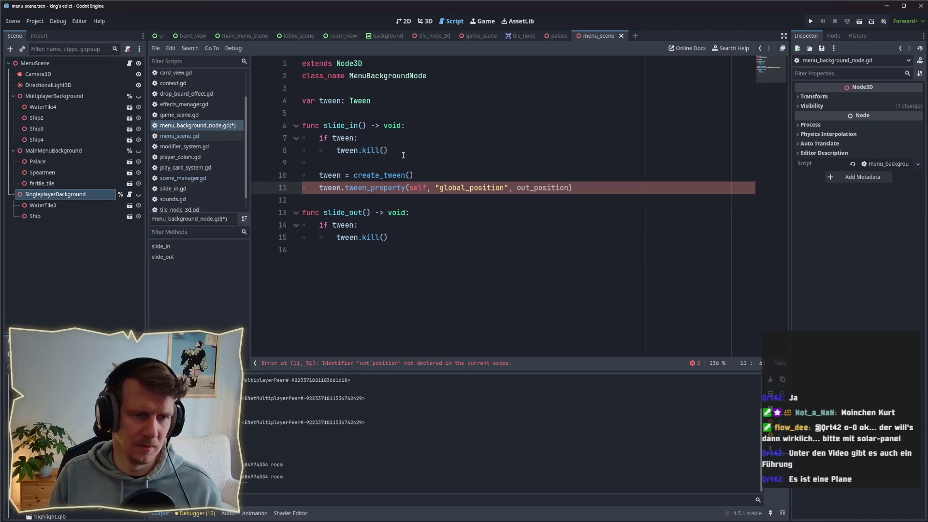
left_click(283, 183)
left_click(413, 239)
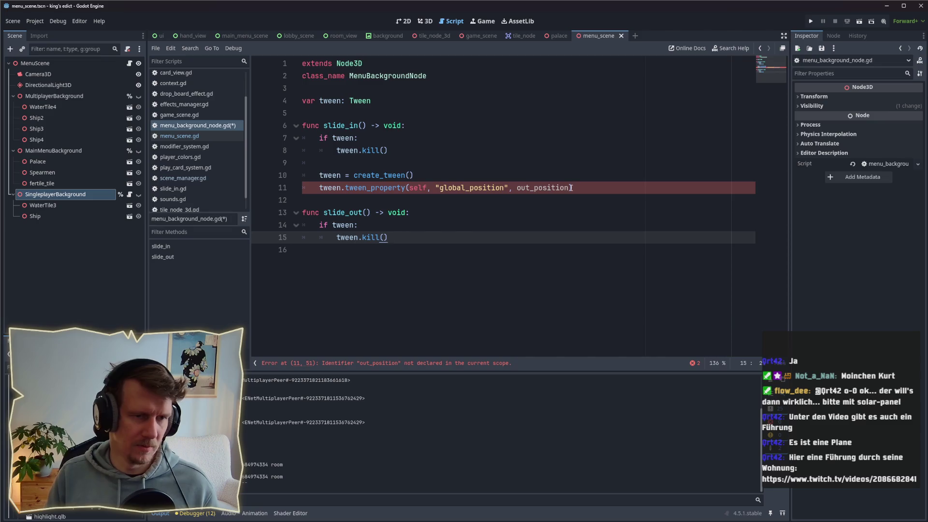
Step: Copy both tween lines into slide_out, changing the target to in_position
left_click_drag(570, 187, 221, 173)
key("ctrl+c")
left_click(390, 239)
key("Return")
key("Return")
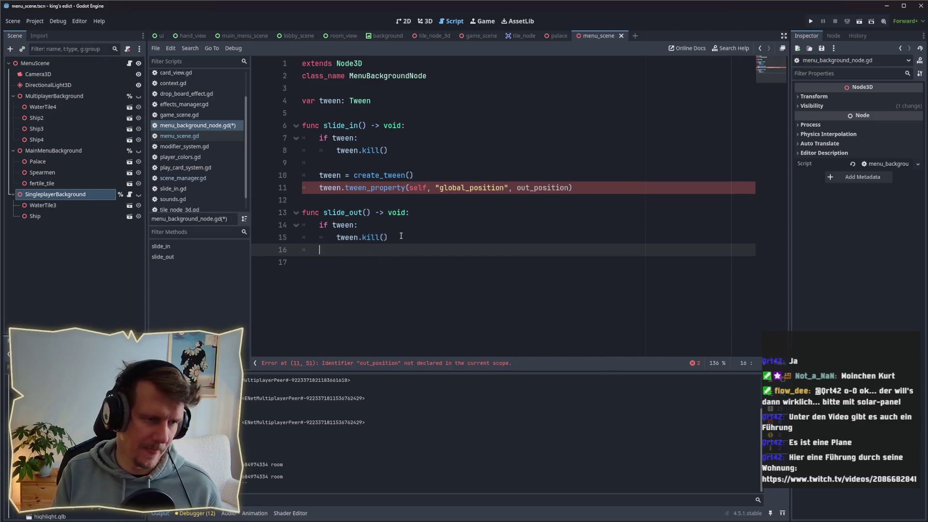
key("ctrl+v")
double_click(558, 274)
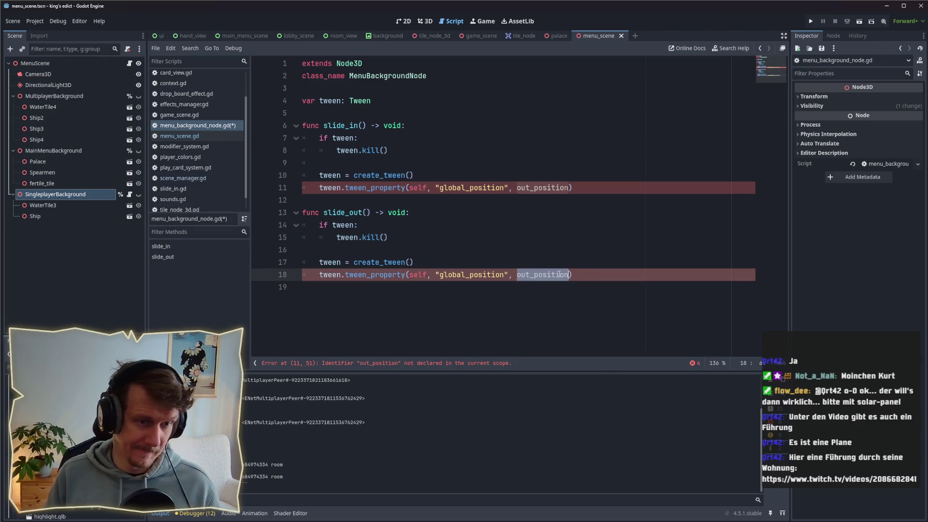
key("BackSpace")
type("inb")
key("BackSpace")
type("_posioti")
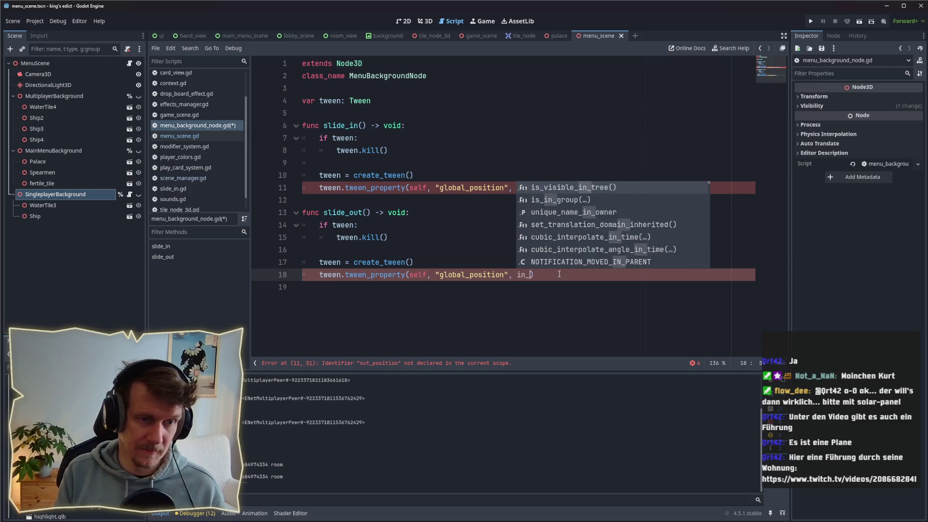
key("BackSpace")
key("BackSpace")
key("BackSpace")
type("tion")
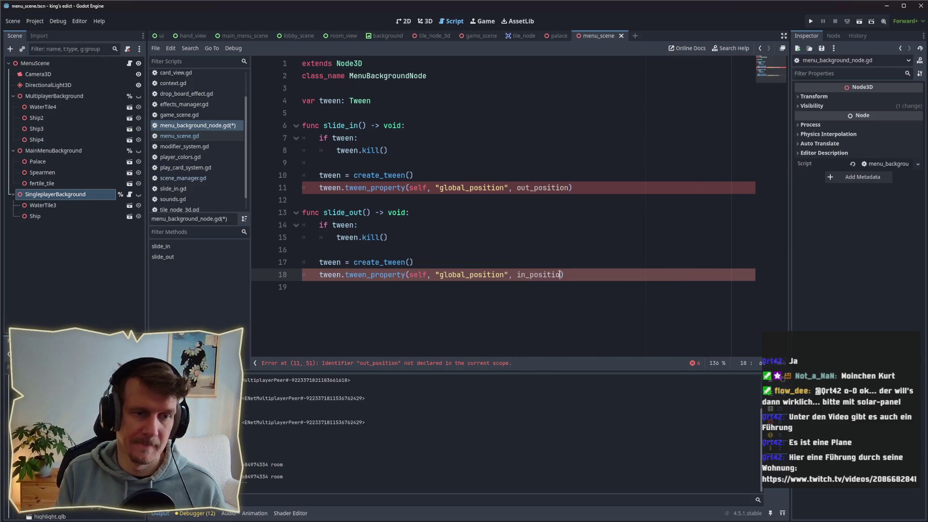
left_click(404, 123)
left_click(404, 113)
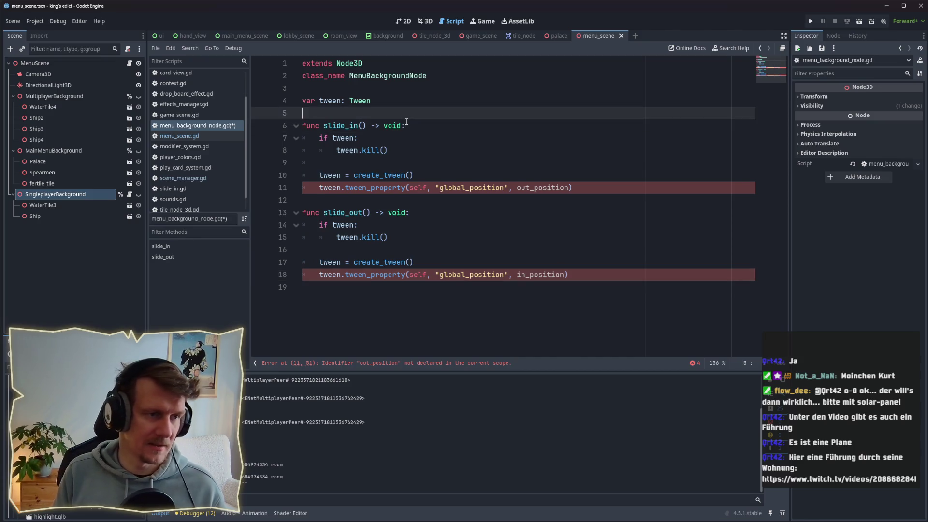
key("Return")
key("Return")
key("Return")
left_click(406, 121)
type("@export")
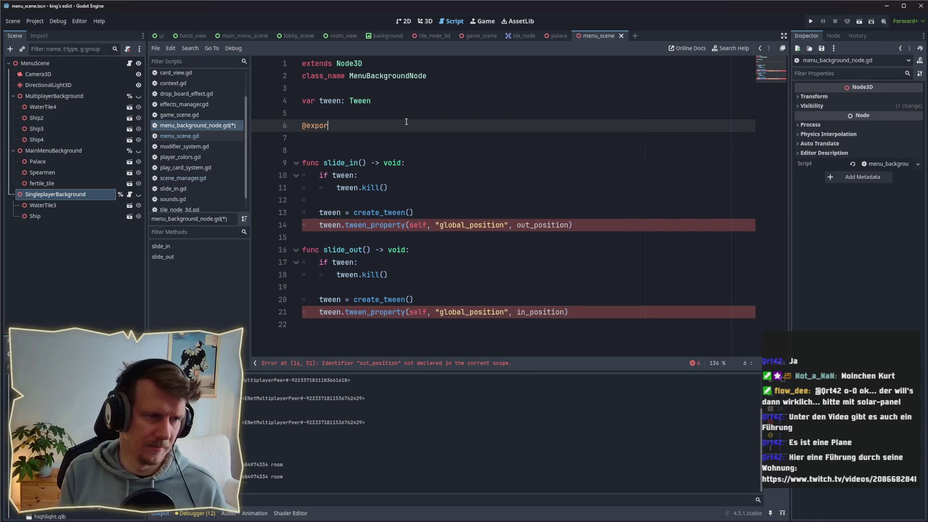
type(" var out")
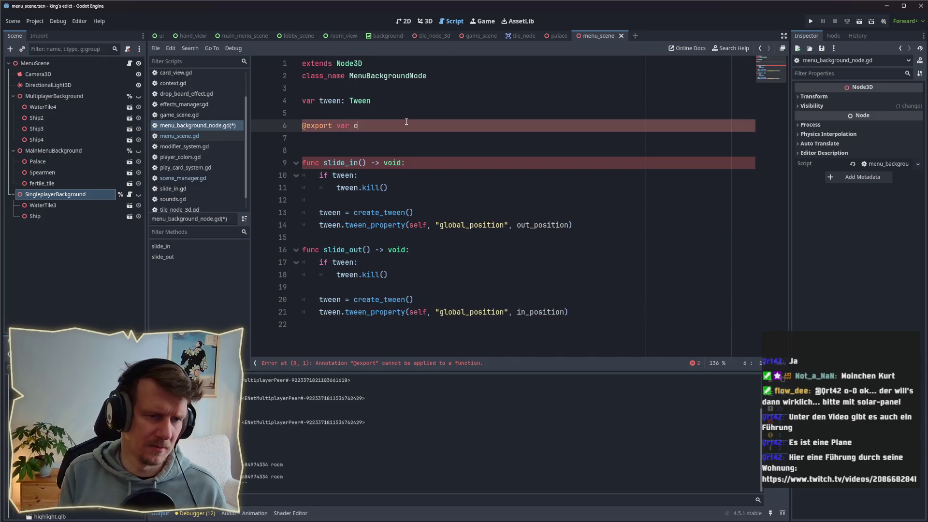
type("_postio")
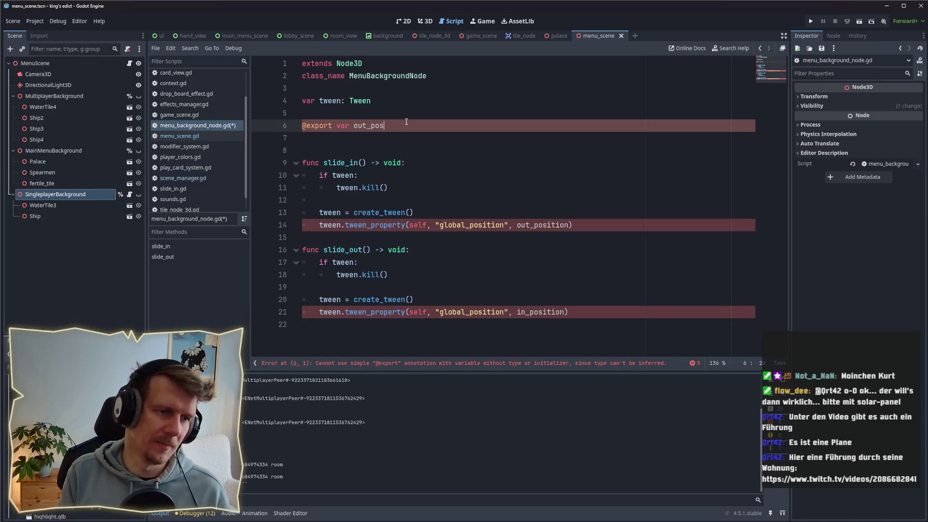
key("BackSpace")
key("BackSpace")
key("BackSpace")
type("iti")
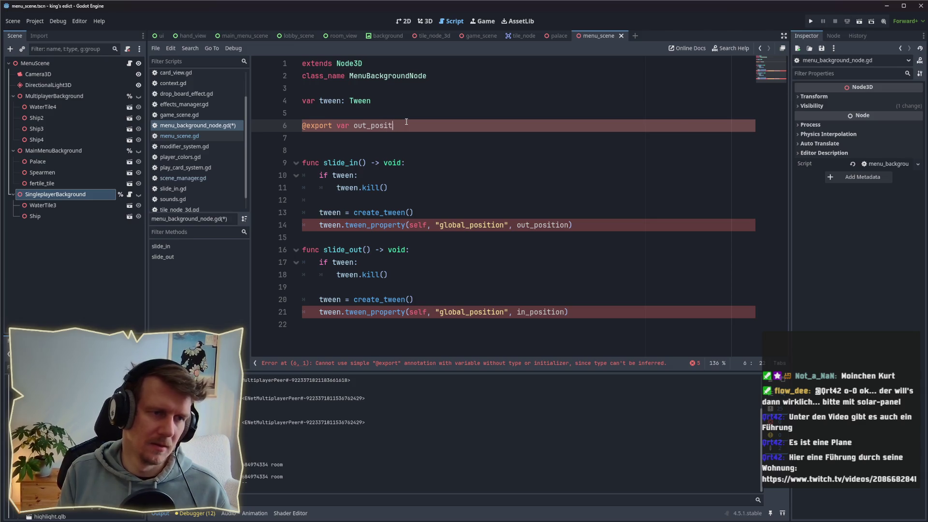
type("on: ")
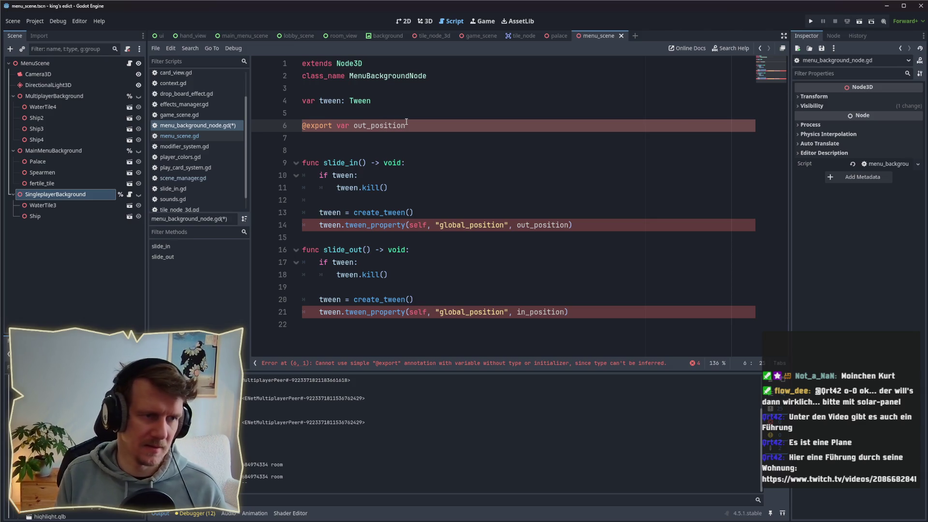
type("Vec")
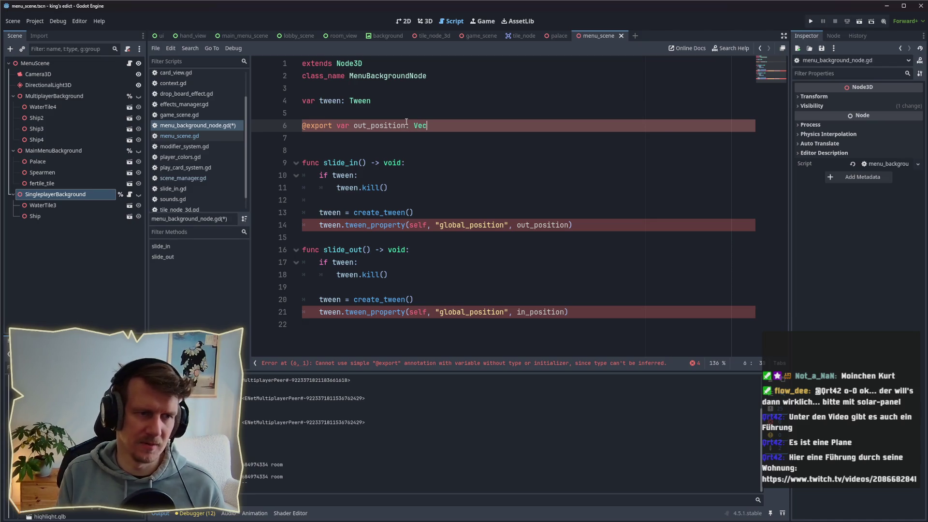
key("Down")
key("Down")
key("Return")
key("ctrl+shift+d")
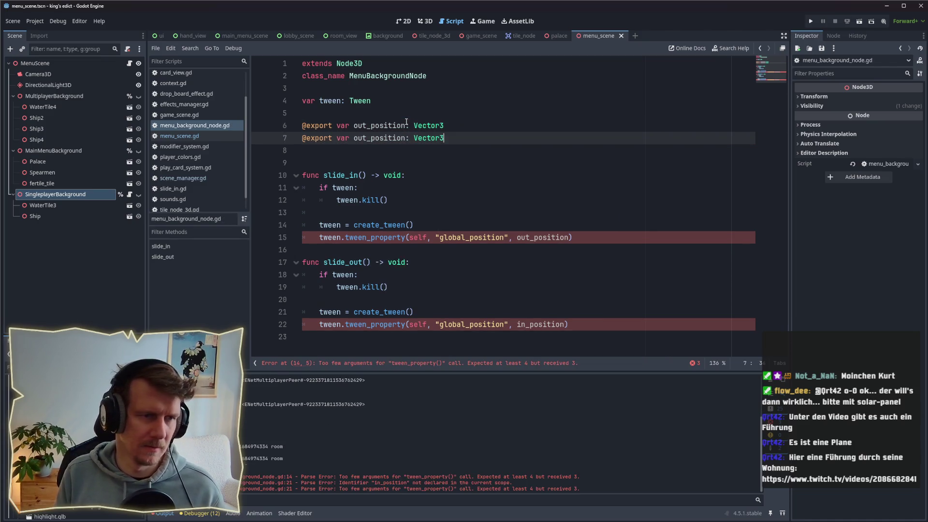
key("ctrl+Left")
key("ctrl+Left")
key("Delete")
key("Delete")
key("Delete")
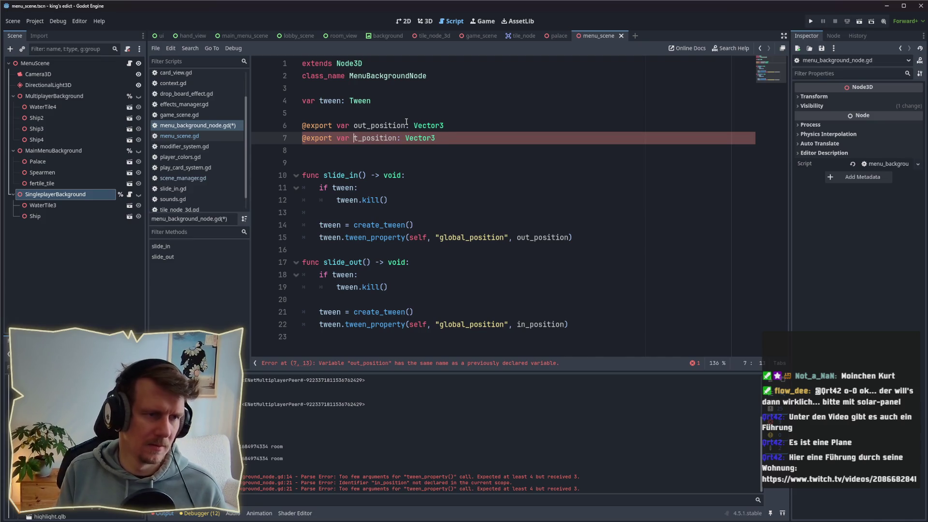
type("in")
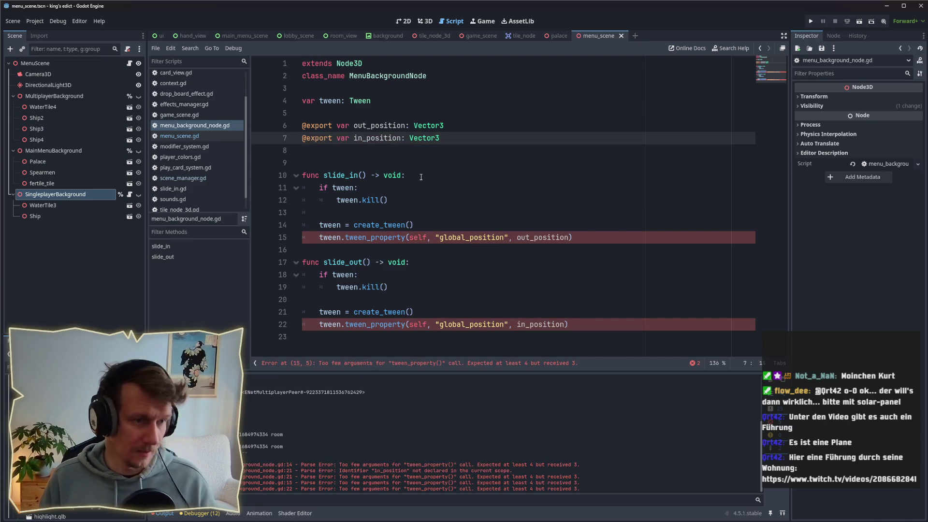
Step: Return to the slide_in tween_property call on line 15, leaving it unchanged
left_click(424, 150)
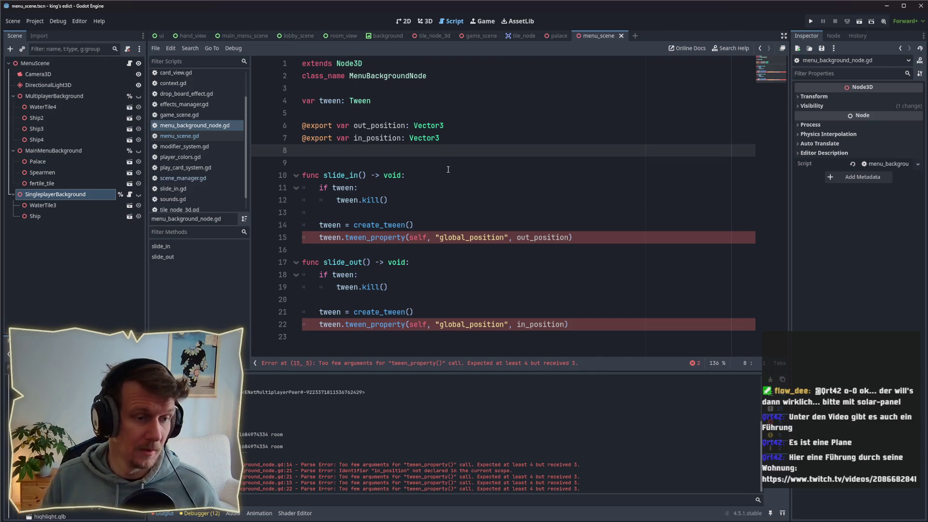
left_click(583, 236)
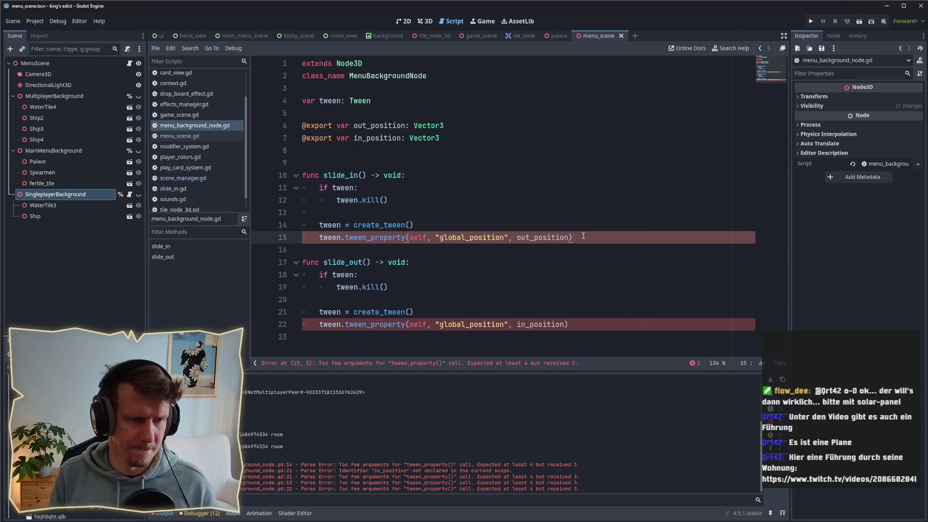
type(",")
key("BackSpace")
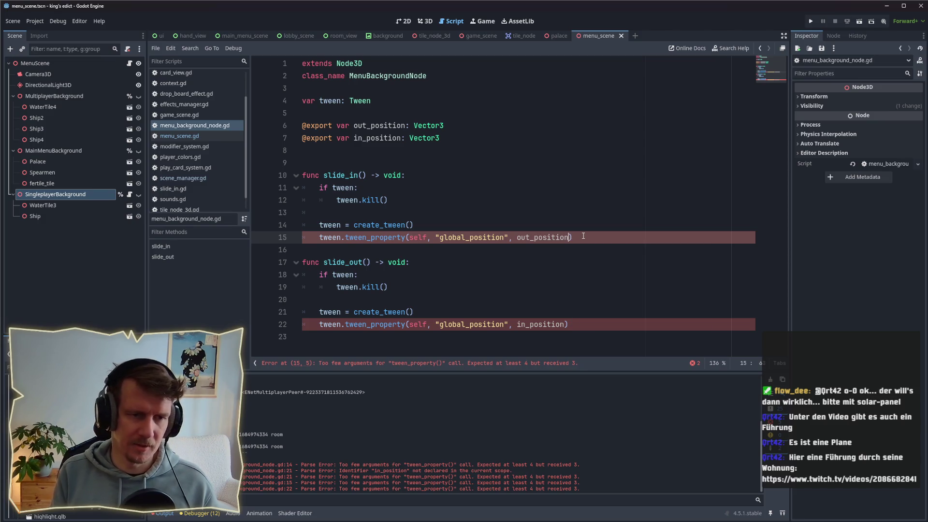
key("Up")
key("Up")
key("Up")
key("Up")
key("Up")
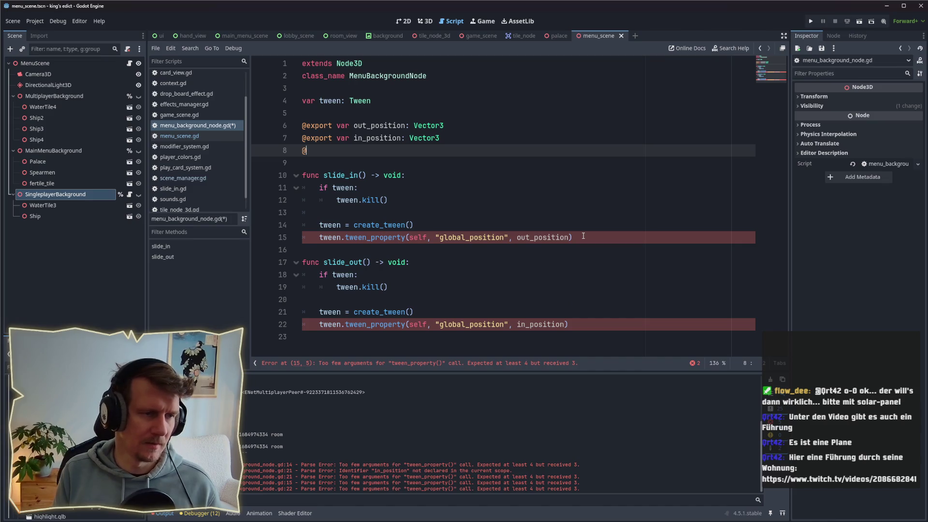
type("xport var ")
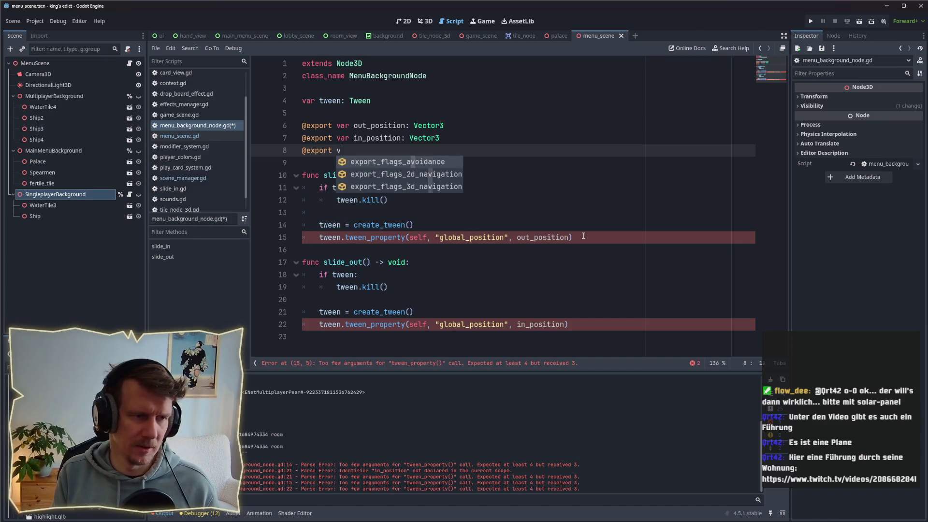
type("duration")
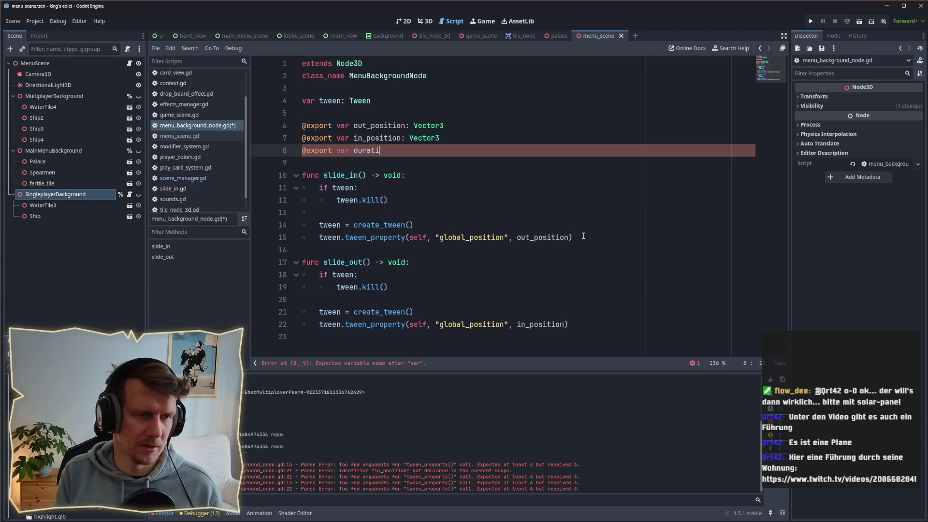
type(": VE")
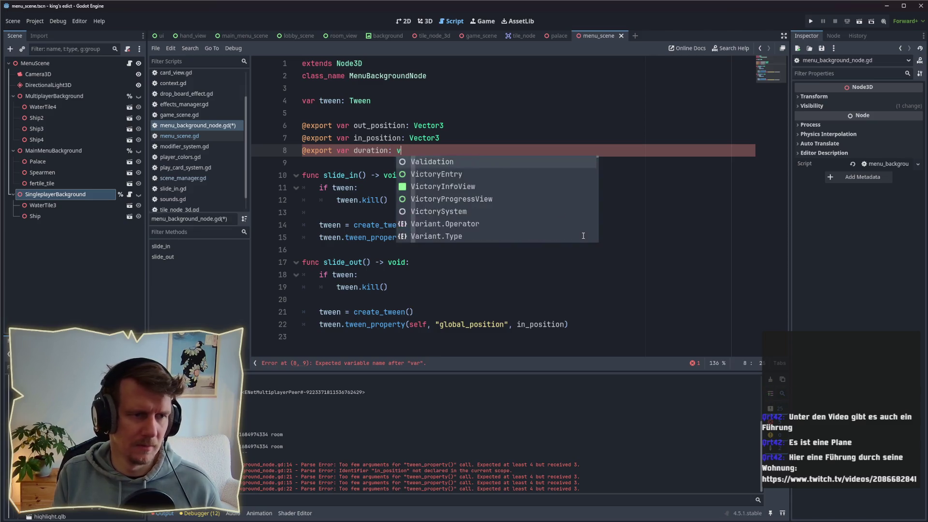
key("BackSpace")
type("e")
key("Down")
key("Down")
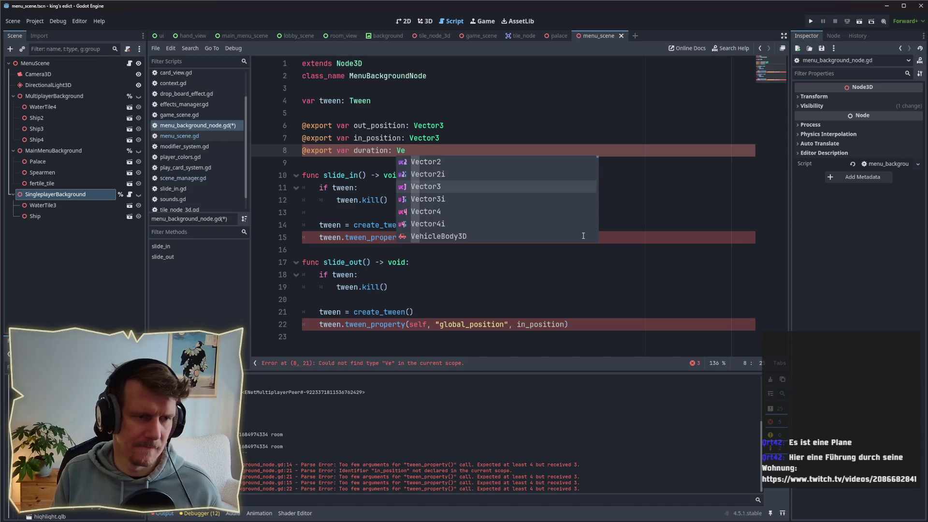
key("BackSpace")
key("BackSpace")
type("float")
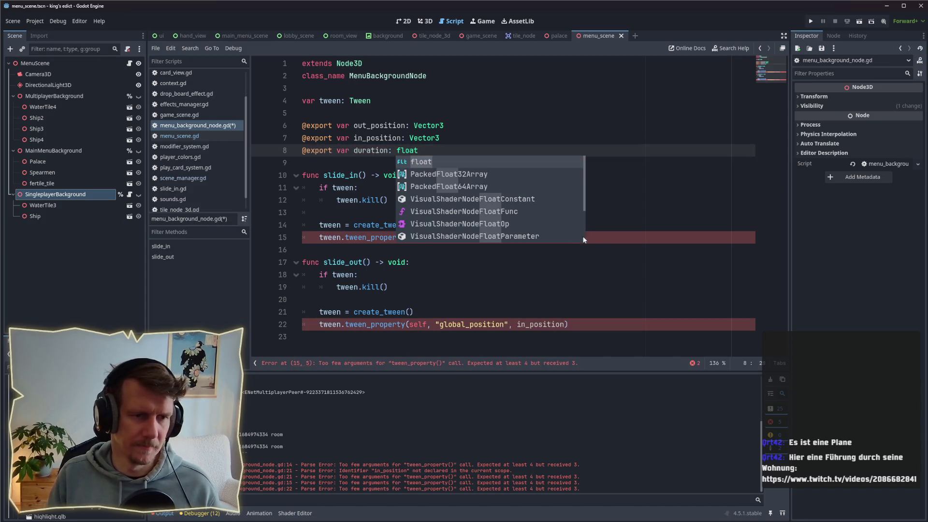
Step: Pass duration as the fourth argument to both tween_property calls and save the script
left_click(599, 239)
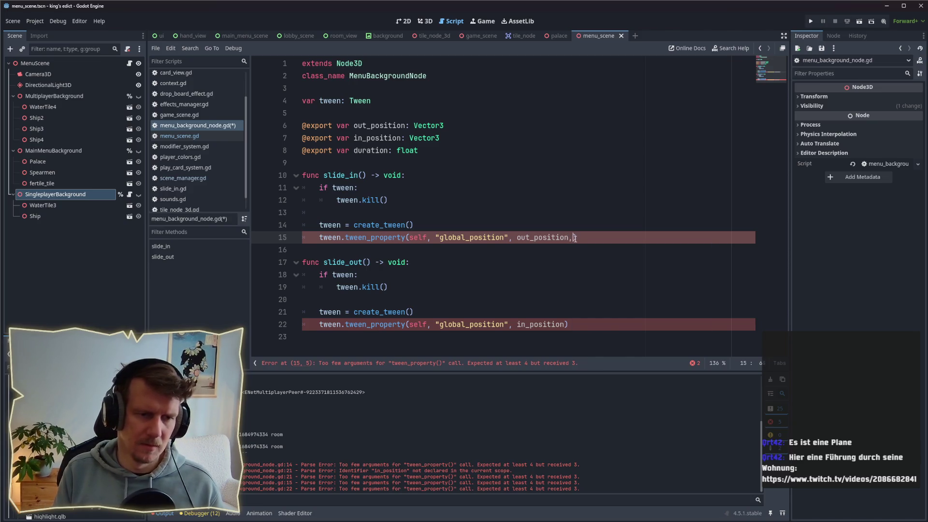
type("ation")
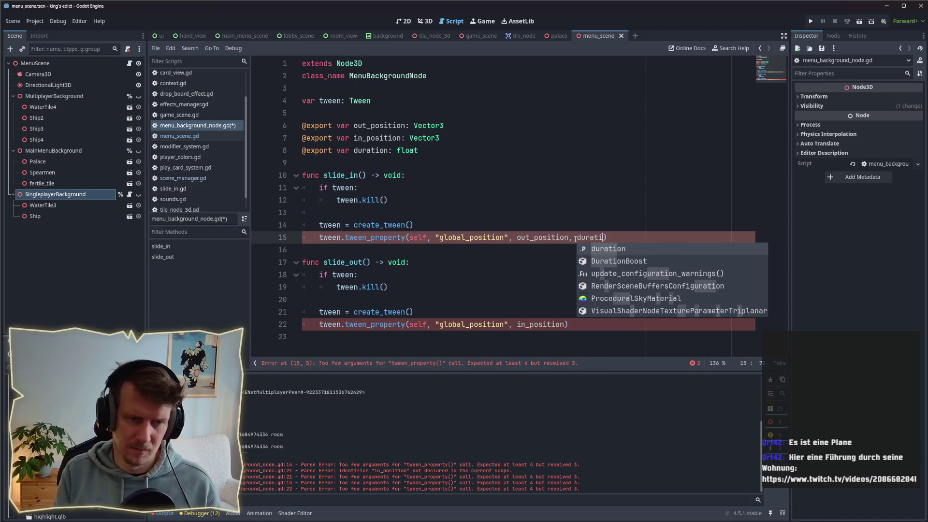
left_click(567, 324)
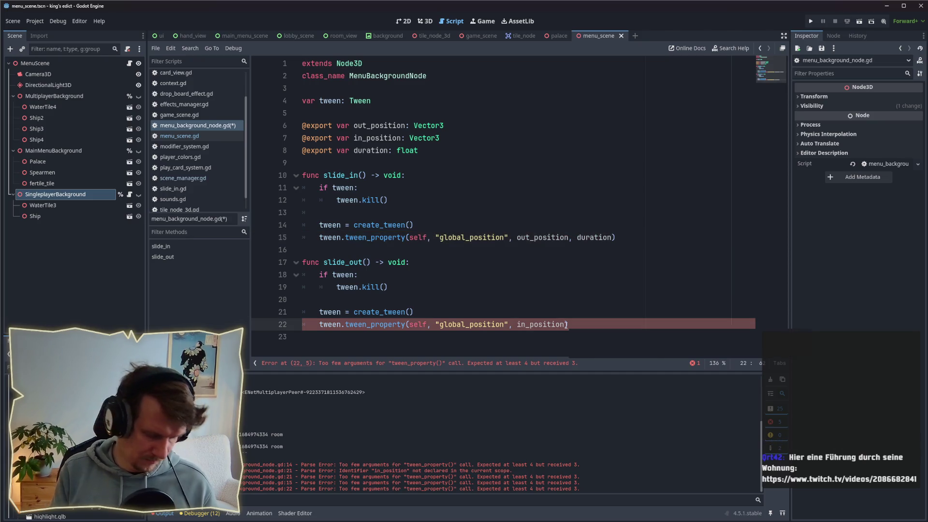
type(", duratio")
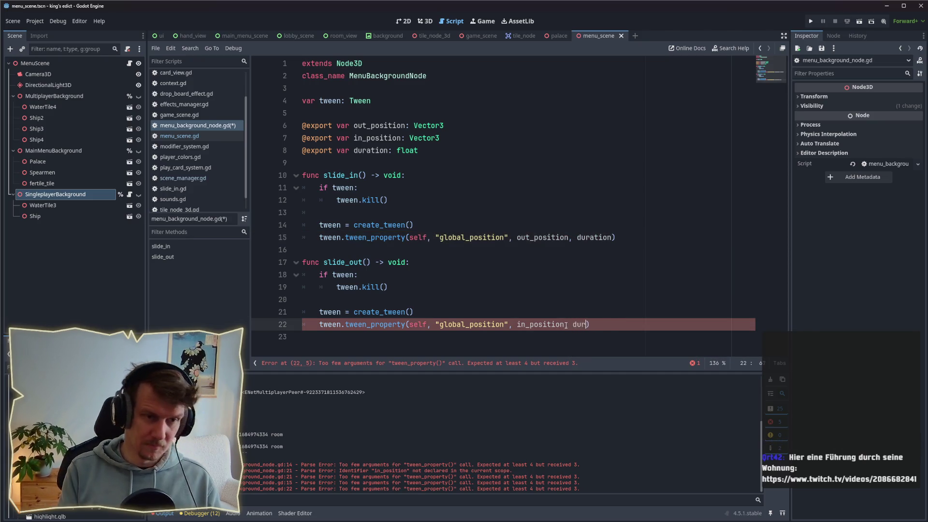
key("Return")
left_click(507, 282)
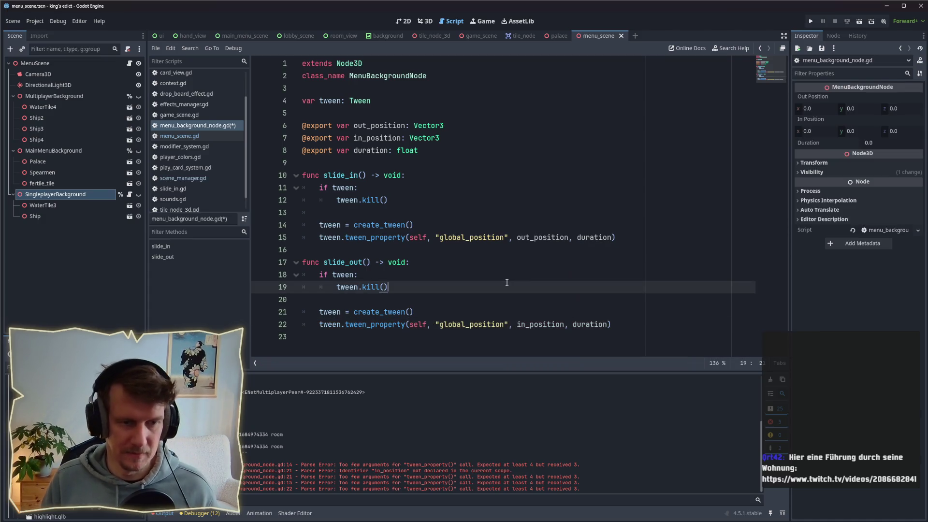
left_click(437, 154)
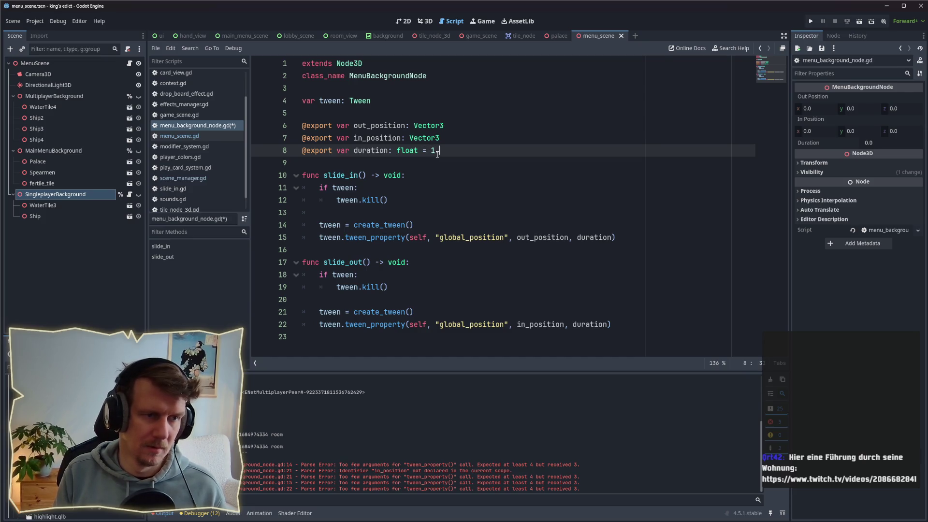
key("ctrl+s")
Step: Move the caret to the end of line 15's tween call in slide_in
left_click(442, 191)
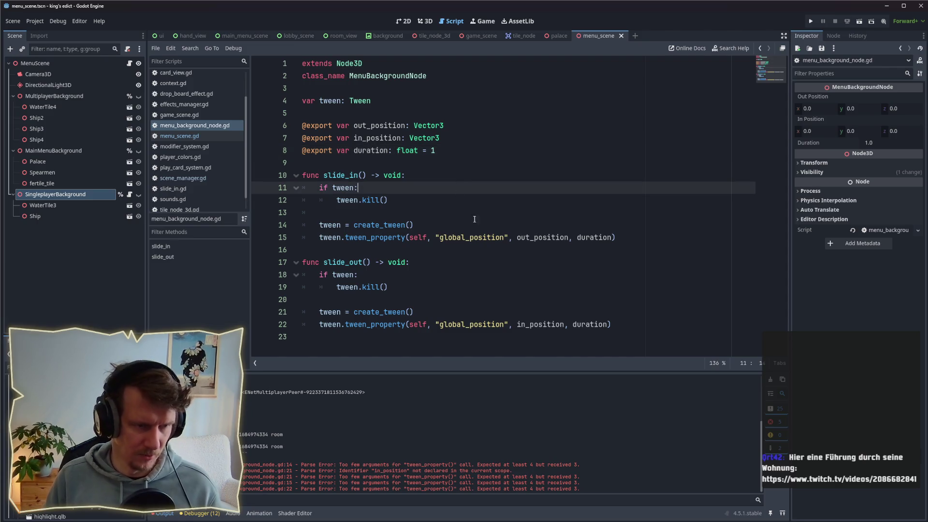
left_click(580, 225)
left_click(639, 236)
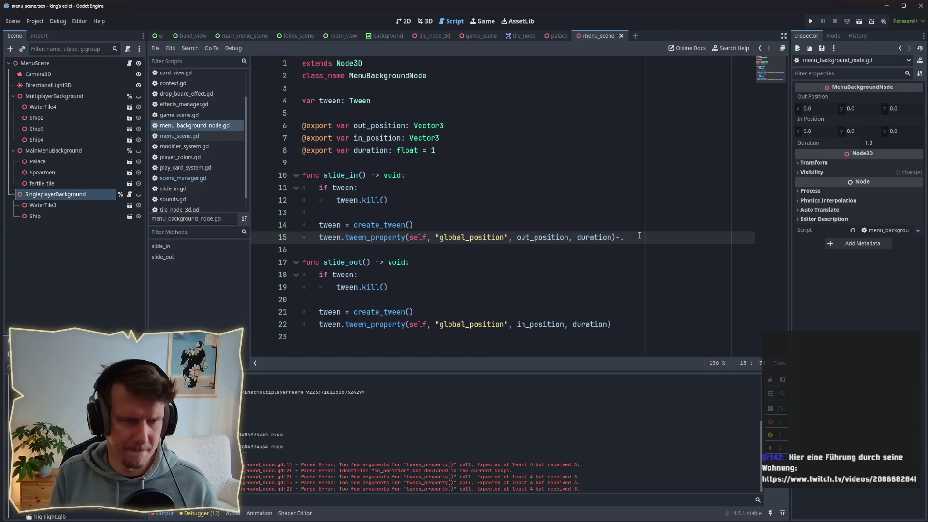
Step: Chain set_trans(Tween.TRANS_CUBIC).set_ease(Tween.EASE_IN_OUT) onto line 15's tween call
type("set_trans(")
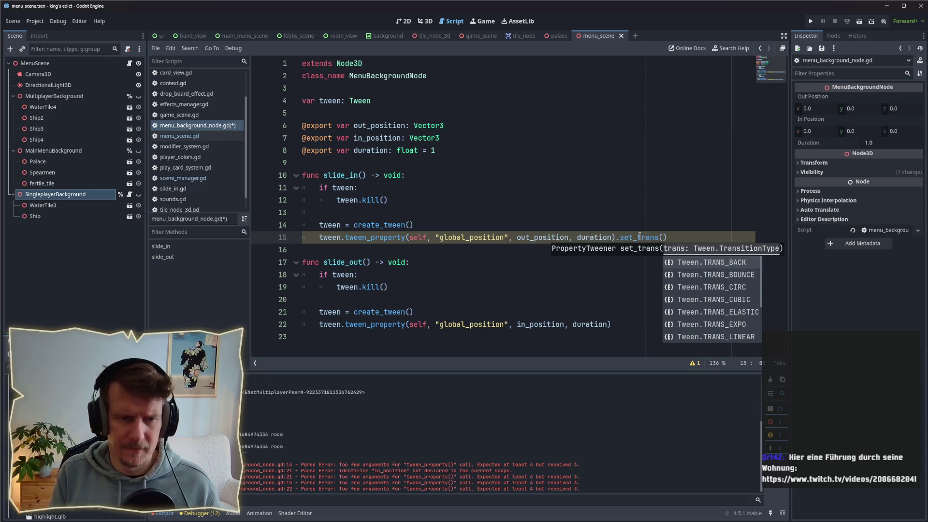
key("Down")
key("Down")
key("Down")
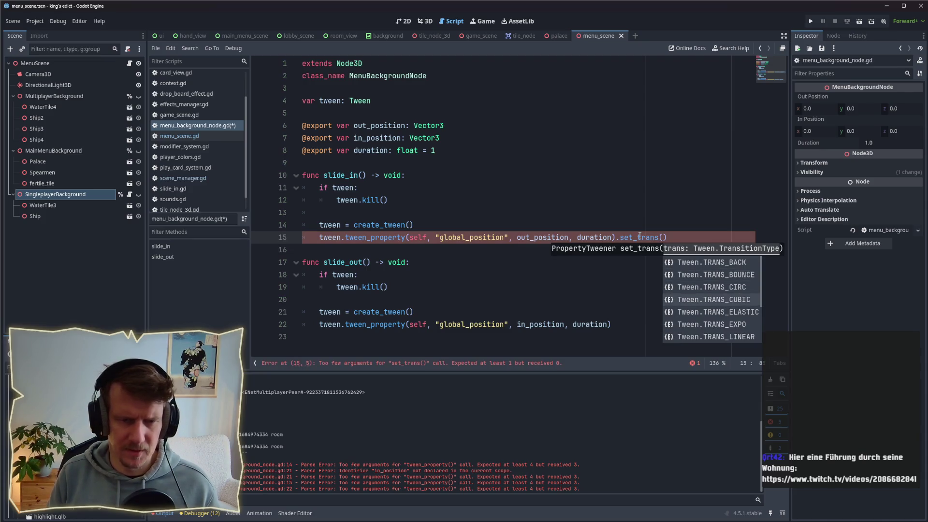
key("Return")
type("S_CUBIC")
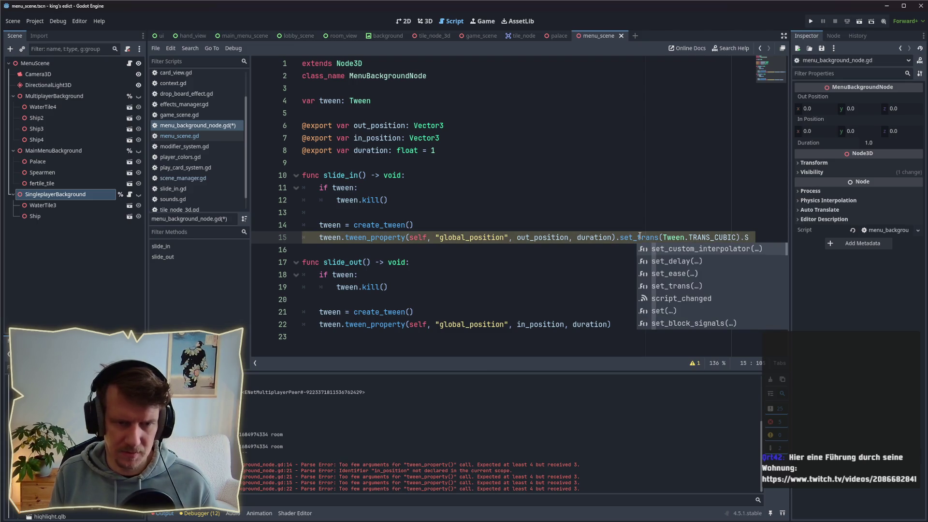
key("Down")
key("Down")
key("Return")
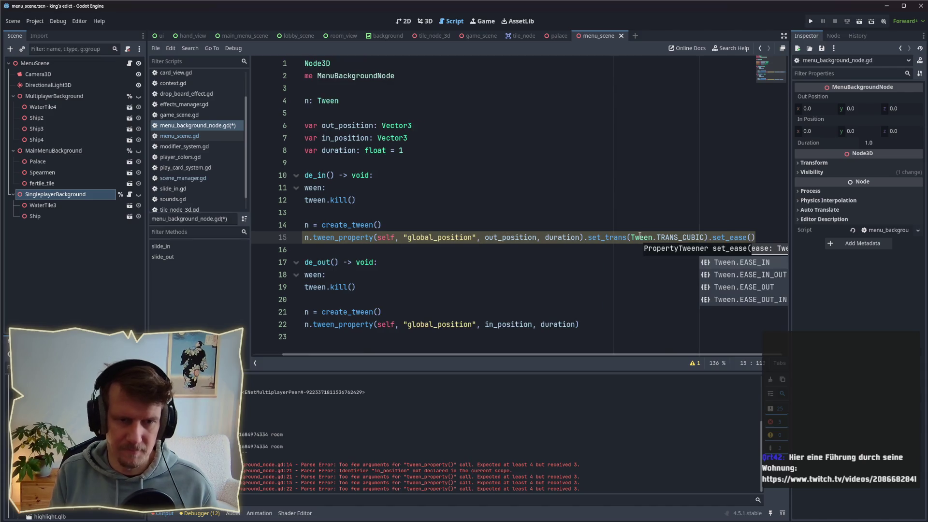
key("Down")
key("Return")
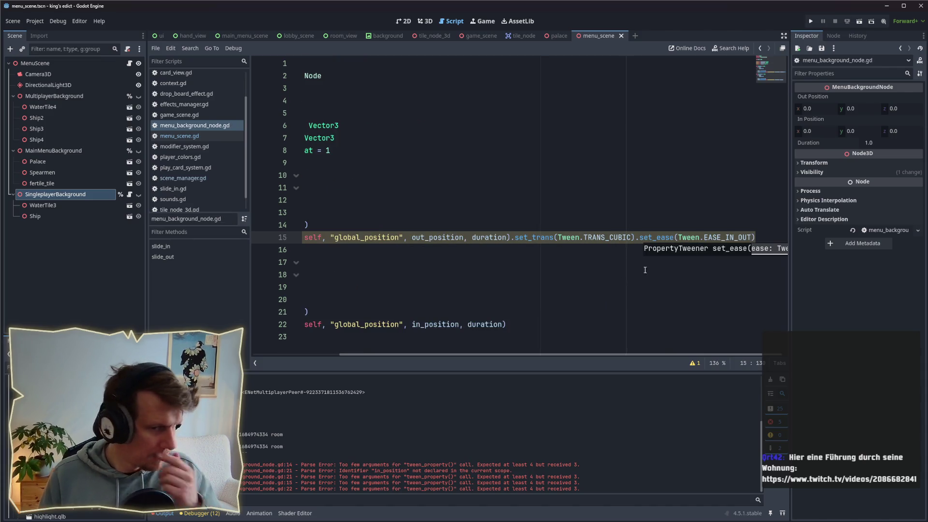
left_click(750, 240)
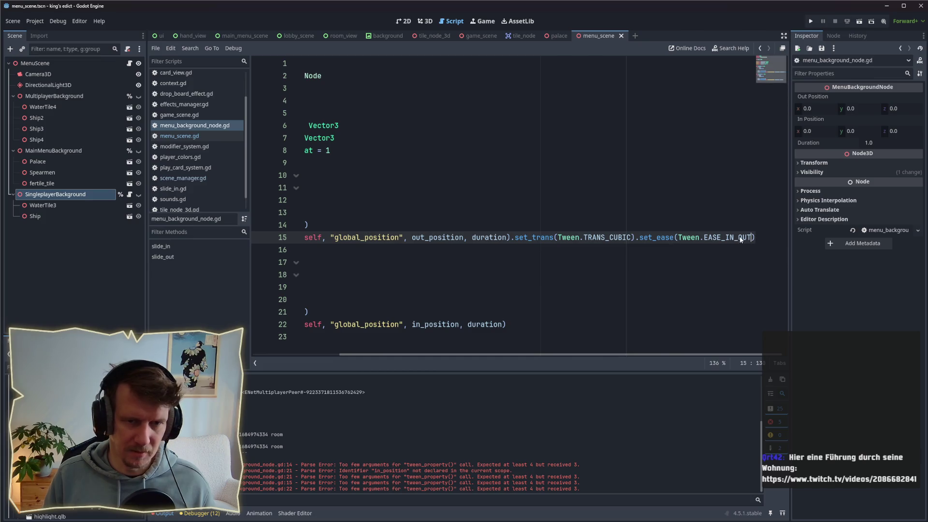
Step: Copy the transition and easing calls from line 15 onto line 22's tween call
left_click_drag(512, 237, 756, 237)
key("ctrl+c")
left_click(527, 321)
key("ctrl+v")
left_click(589, 300)
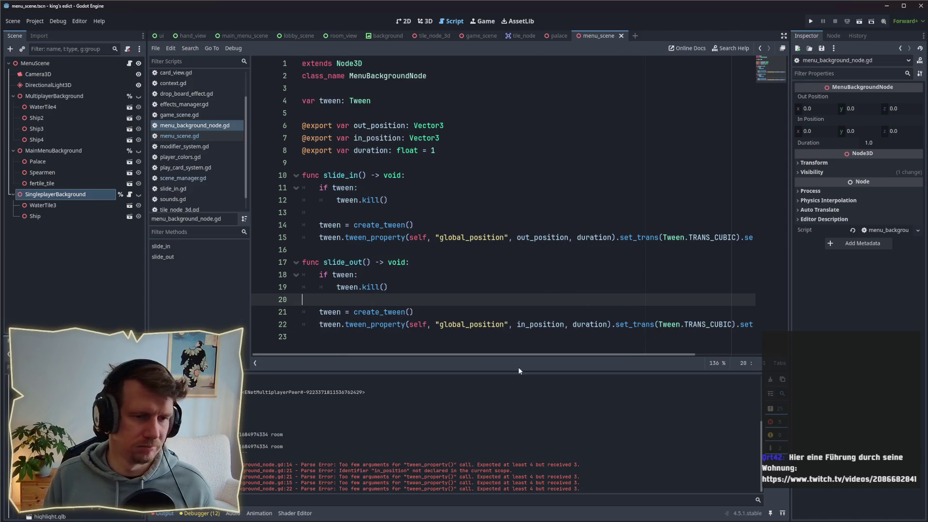
left_click(519, 346)
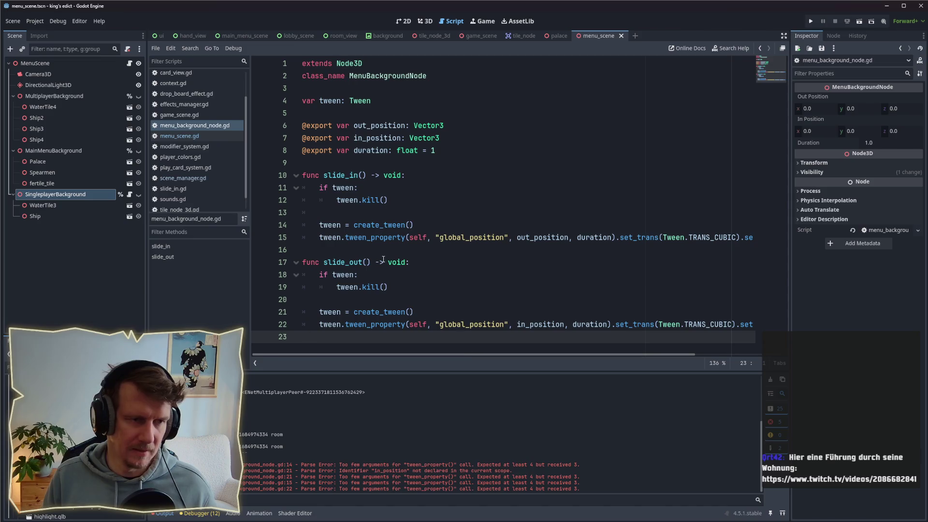
left_click(728, 238)
key("End")
key("Down")
left_click(728, 238)
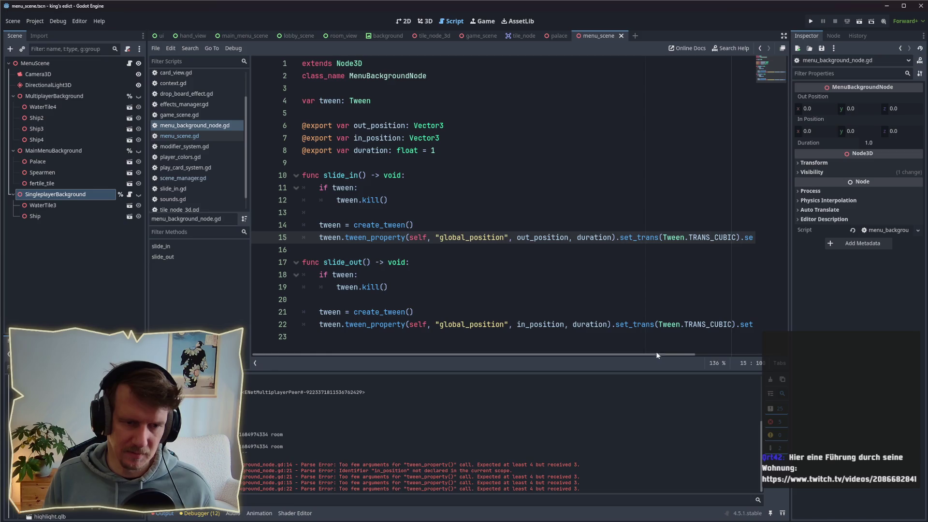
left_click_drag(657, 355, 788, 352)
Step: Change the easing to EASE_OUT on line 15 and EASE_IN on line 22
double_click(739, 237)
type("EA")
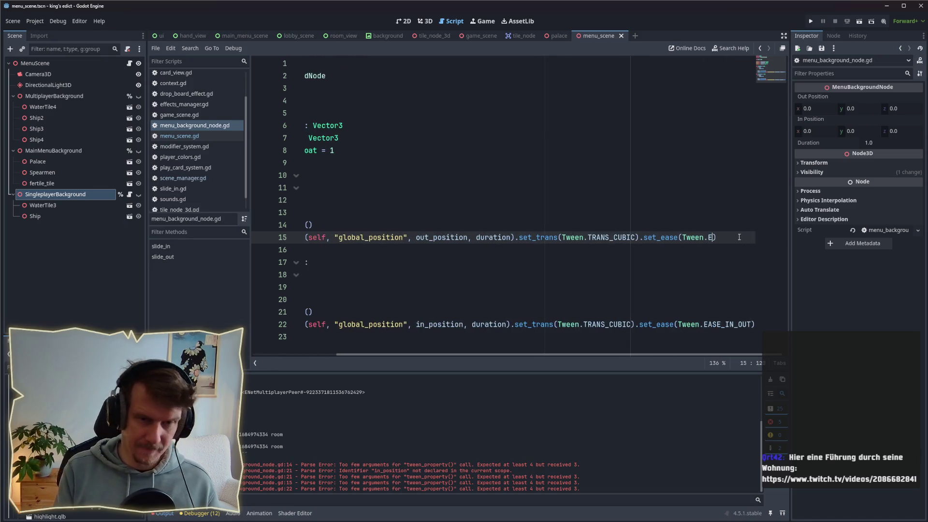
key("Down")
key("Down")
key("Return")
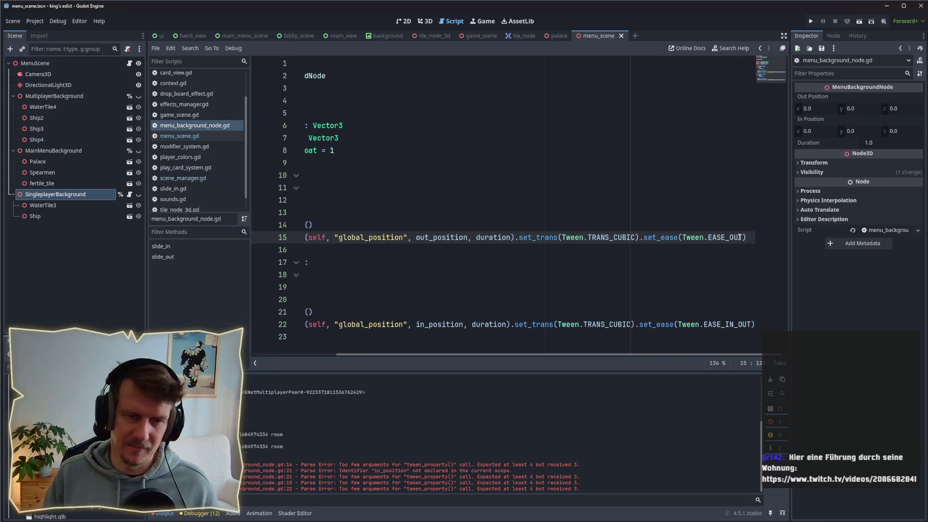
double_click(728, 325)
type("EASE_")
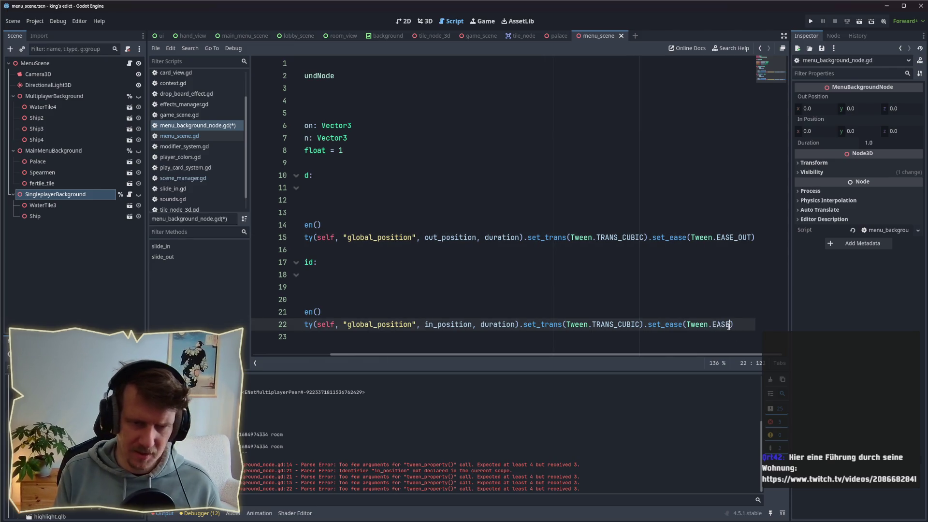
key("Up")
key("Up")
key("Return")
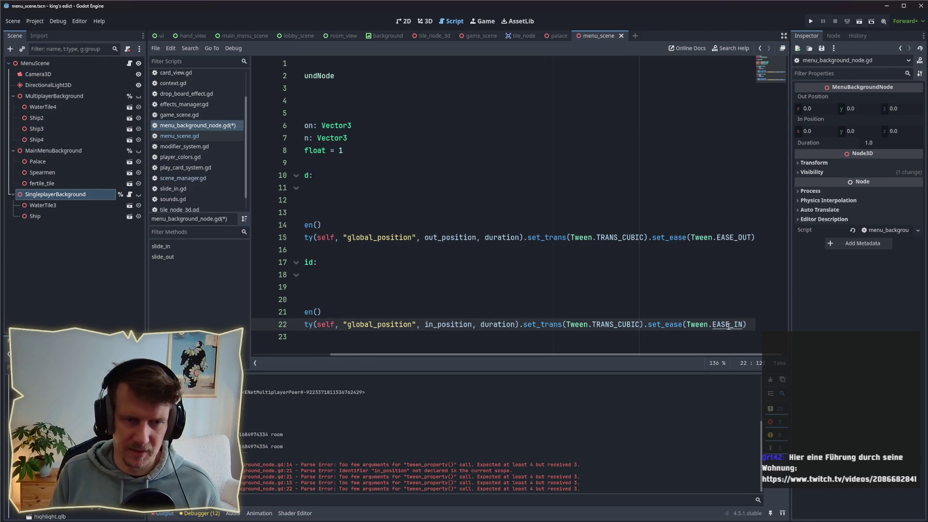
left_click_drag(680, 355, 603, 355)
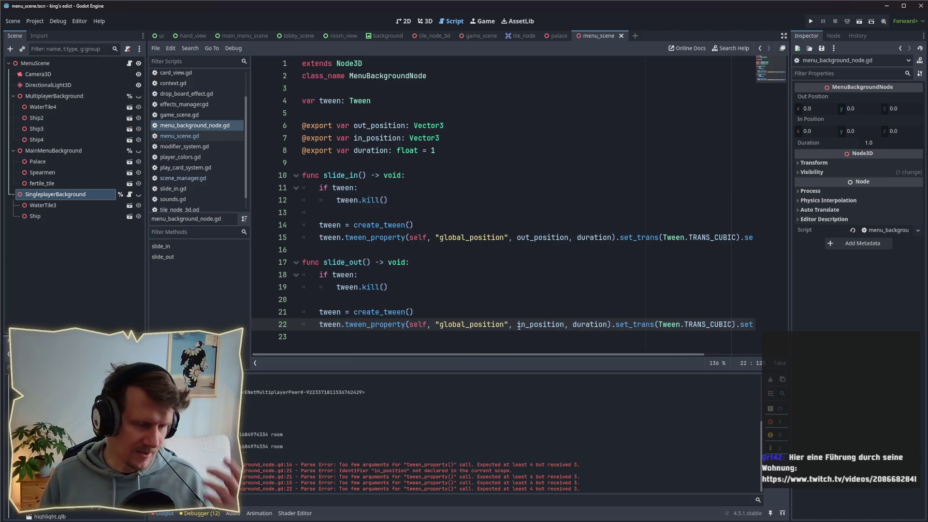
left_click(549, 292)
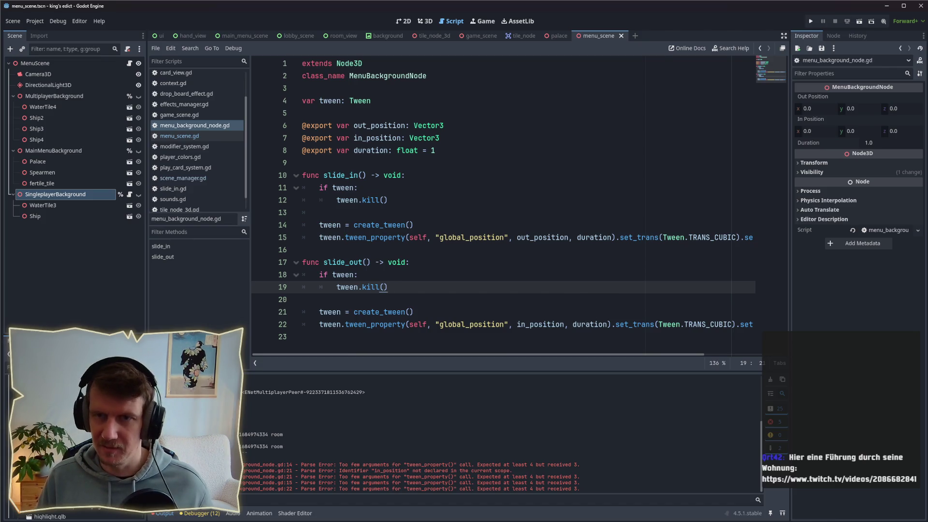
mouse_move(918, 80)
left_mouse_down()
mouse_move(752, 80)
mouse_move(397, 36)
mouse_move(421, 26)
left_mouse_up()
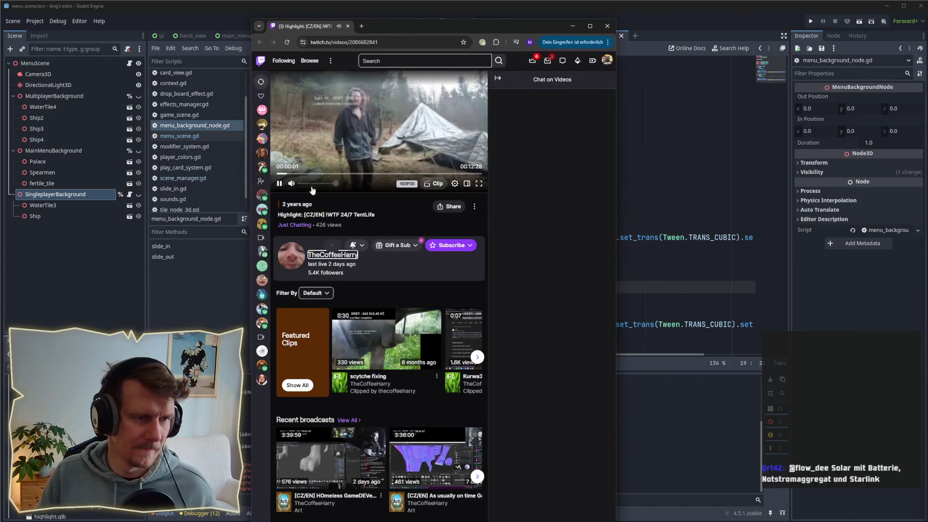
Step: Pause the TentLife highlight video and enlarge the Twitch window over the editor
left_click(279, 183)
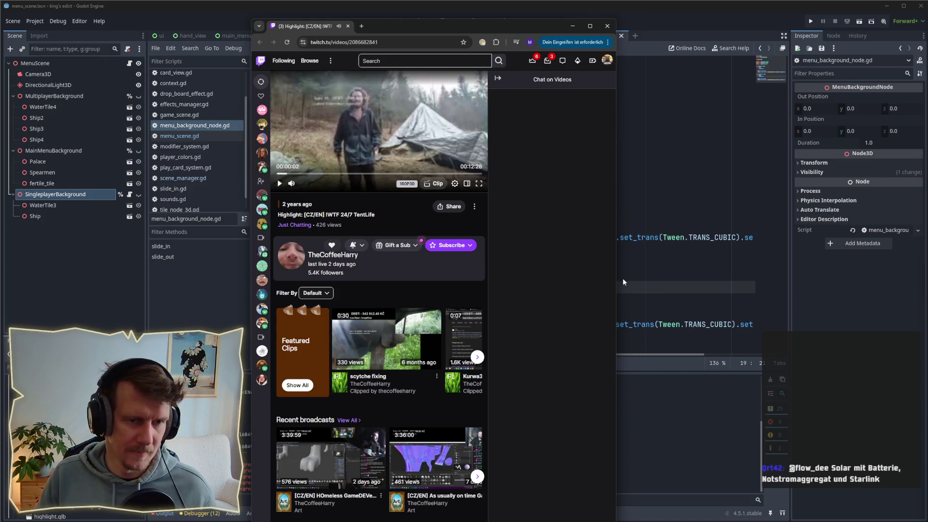
mouse_move(617, 273)
left_mouse_down()
mouse_move(813, 285)
mouse_move(913, 273)
left_mouse_up()
mouse_move(575, 28)
left_mouse_down()
mouse_move(512, 34)
mouse_move(503, 51)
left_mouse_up()
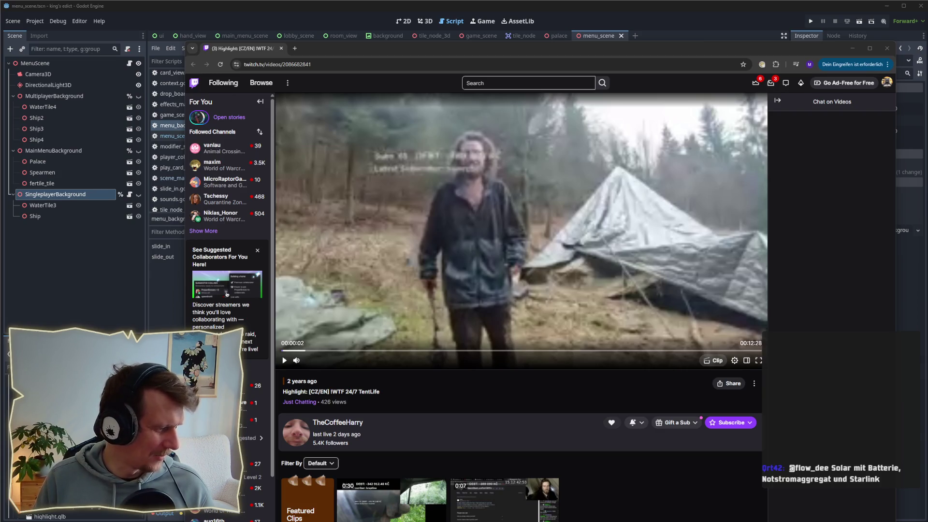
Step: Switch the highlight video's playback quality to 720p30
left_click(582, 212)
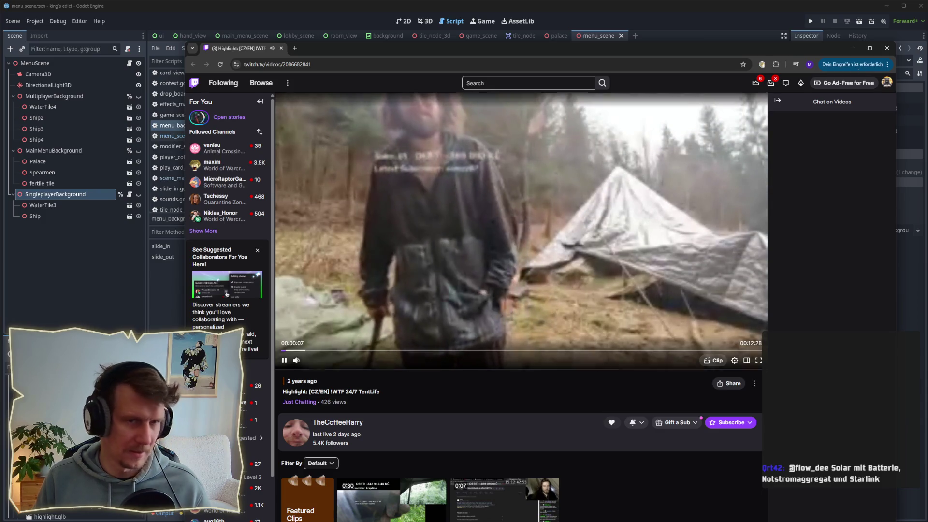
left_click(284, 360)
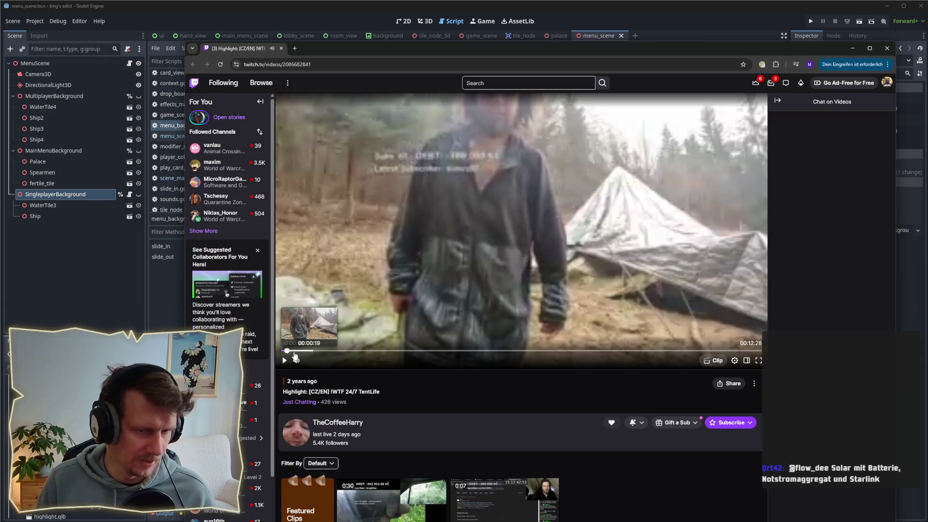
left_click(734, 360)
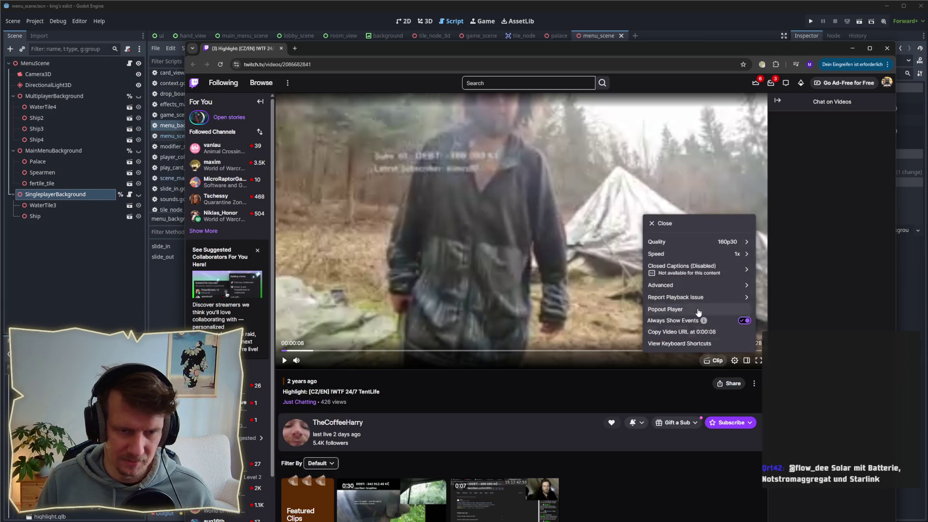
left_click(735, 246)
left_click(667, 332)
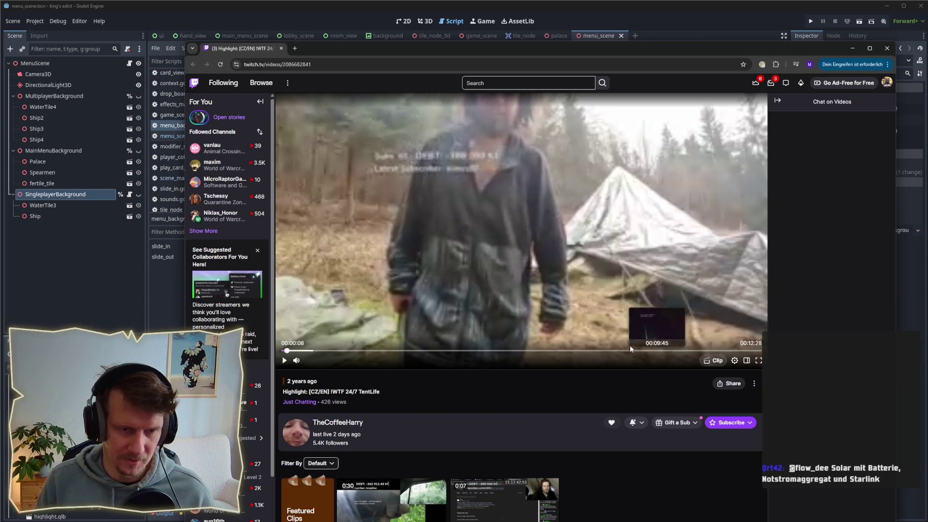
Step: Skip ahead in the highlight to around the 5-minute mark
left_click(297, 351)
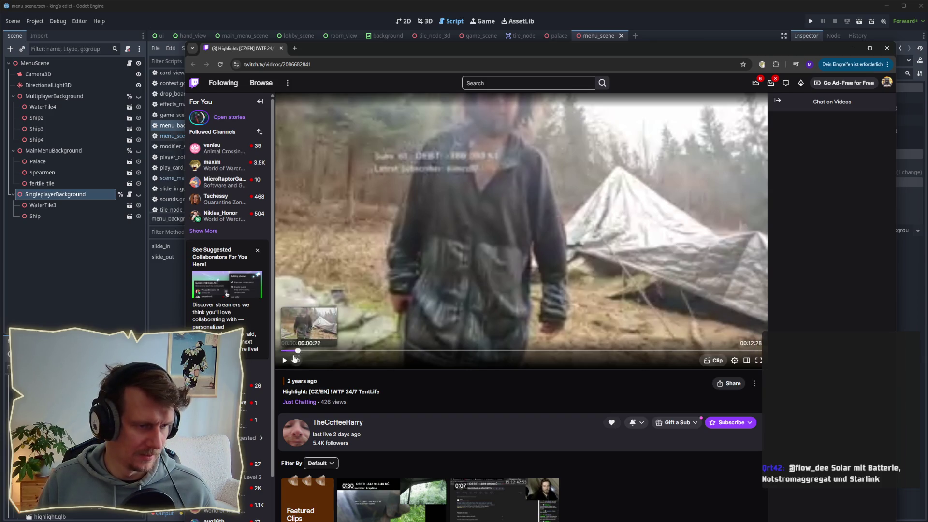
left_click(343, 352)
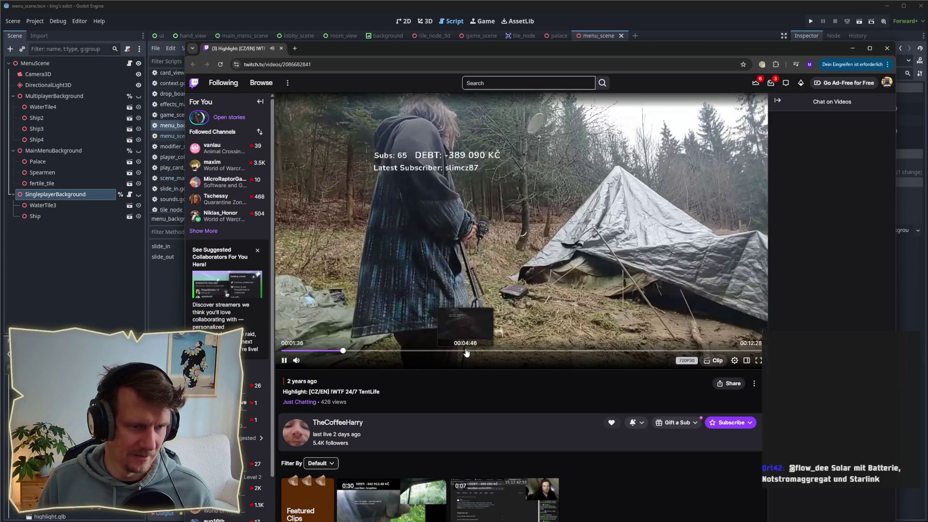
left_click(406, 352)
left_click_drag(406, 354, 481, 356)
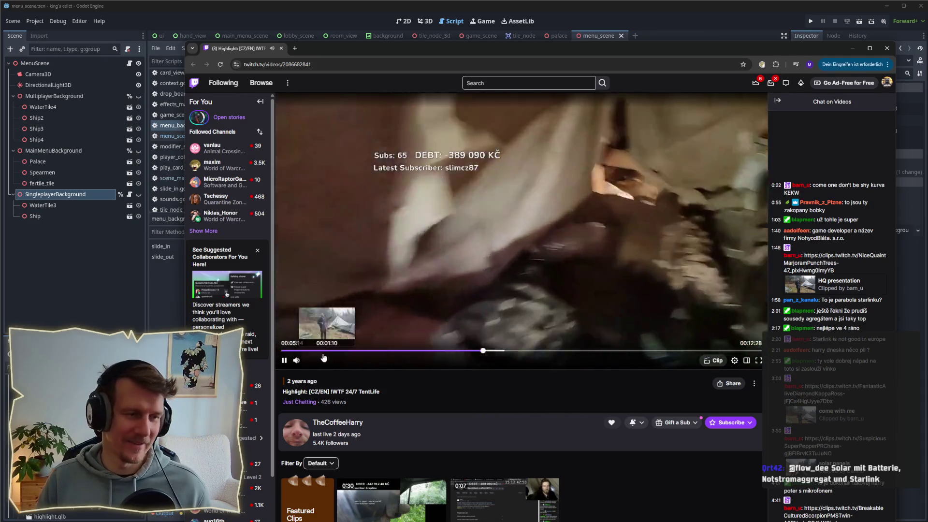
Step: Pause the highlight and step through it from 00:05:10 up to 00:09:41
key("space")
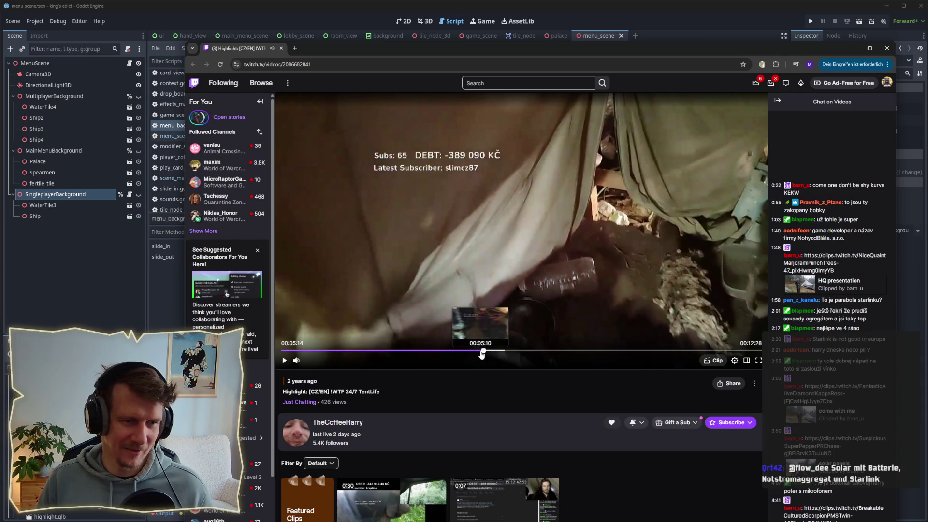
left_click(480, 353)
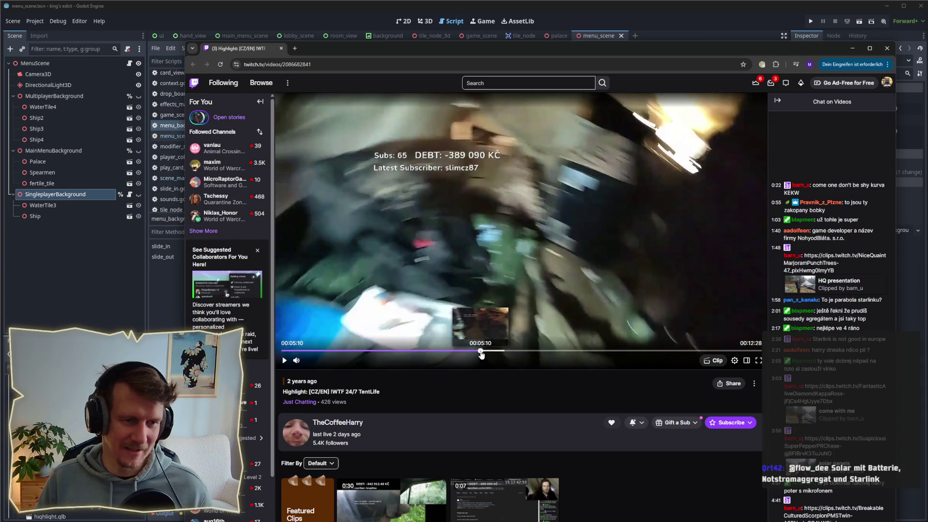
left_click(476, 352)
left_click(478, 352)
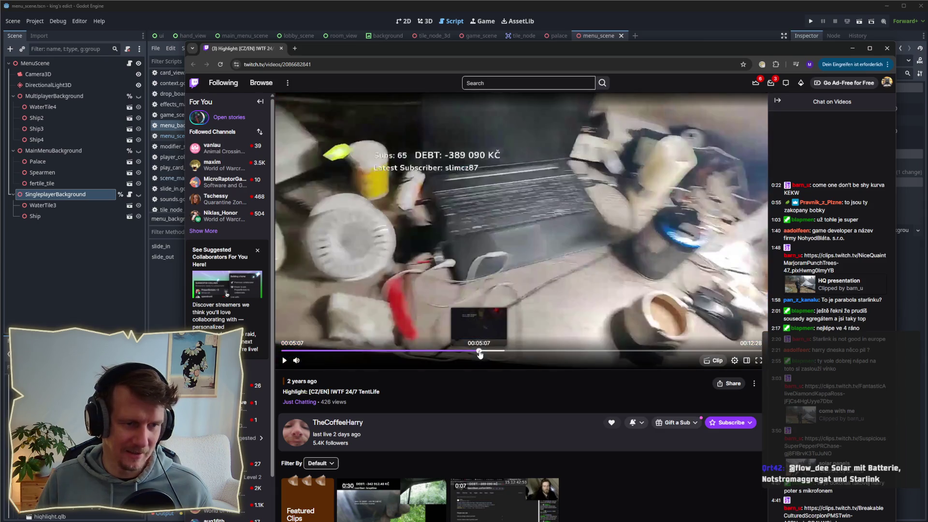
left_click(483, 353)
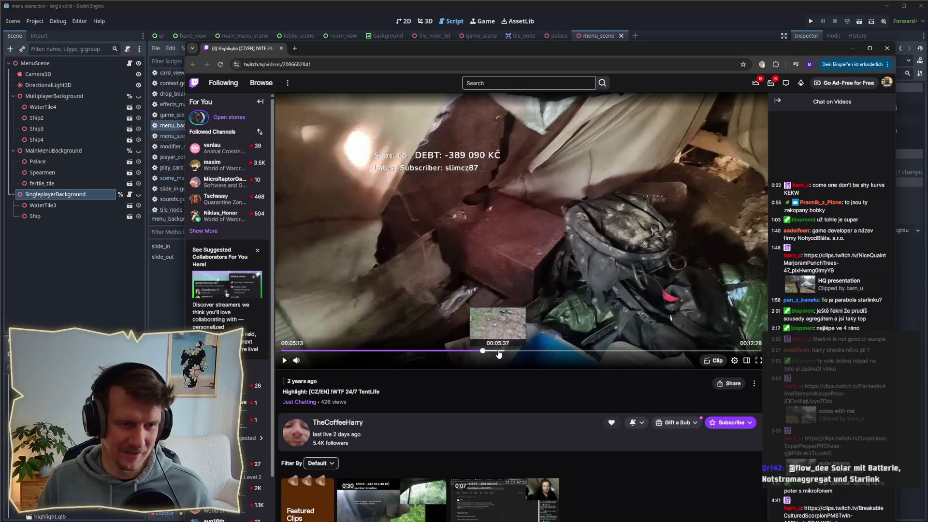
left_click(515, 353)
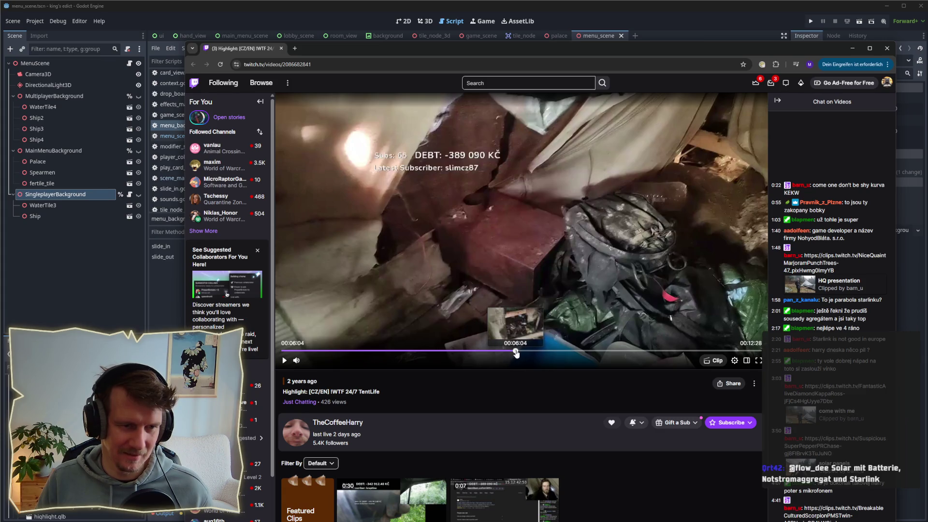
left_click(557, 350)
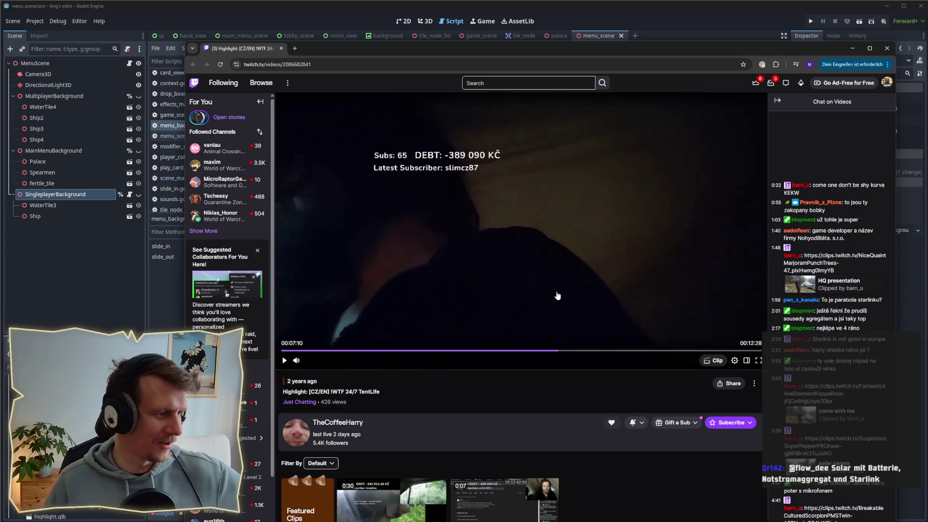
left_click(574, 351)
left_click(618, 350)
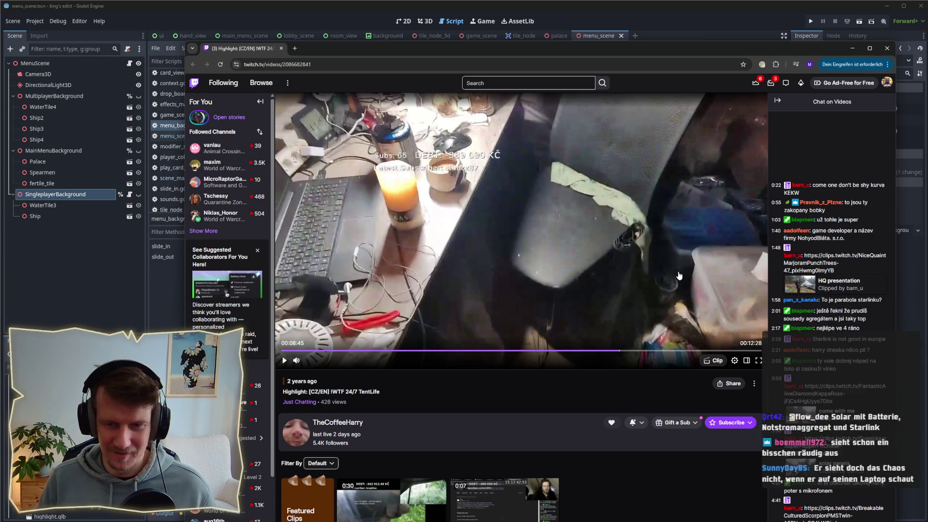
left_click(655, 350)
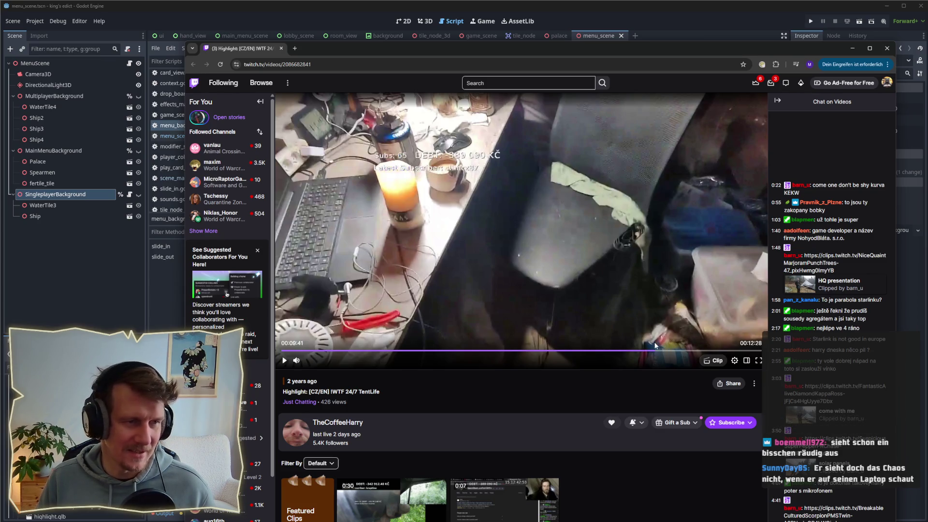
Step: Skip ahead through the highlight from 00:10:31 to 00:11:57
left_click(687, 351)
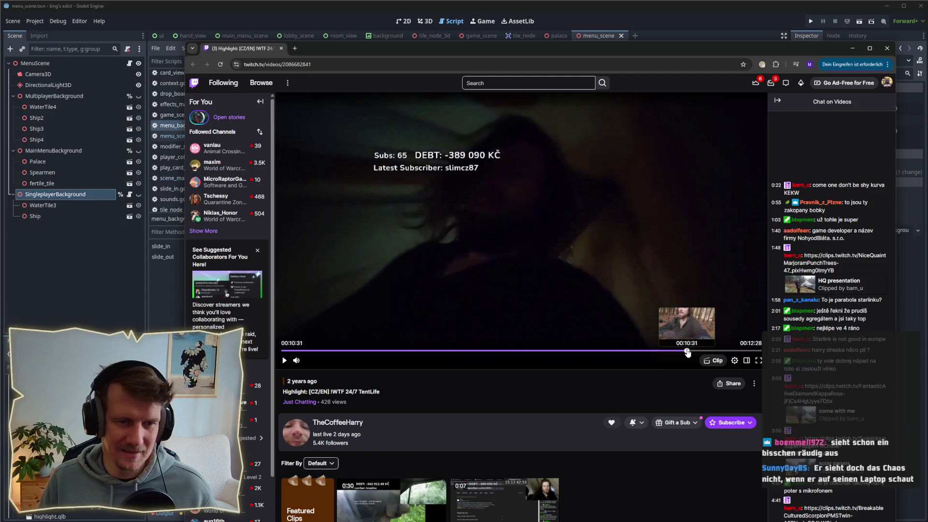
left_click(707, 352)
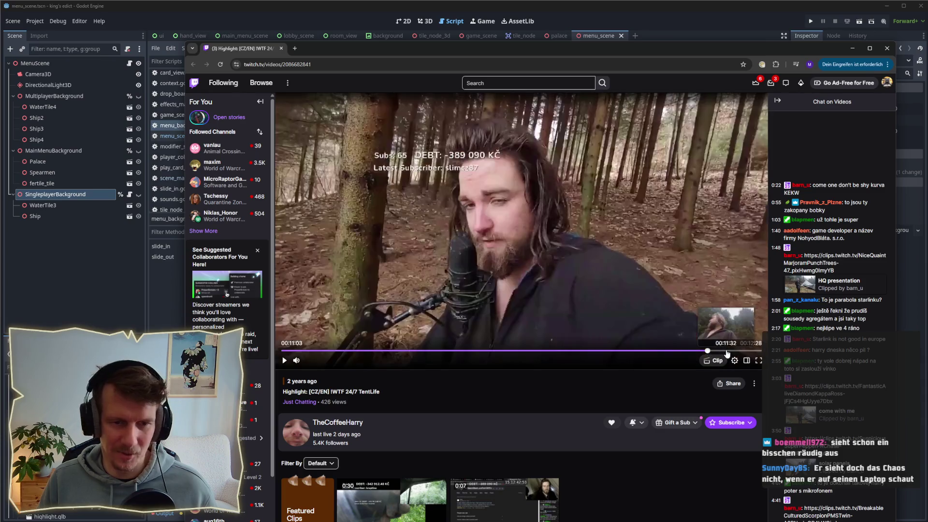
left_click(728, 351)
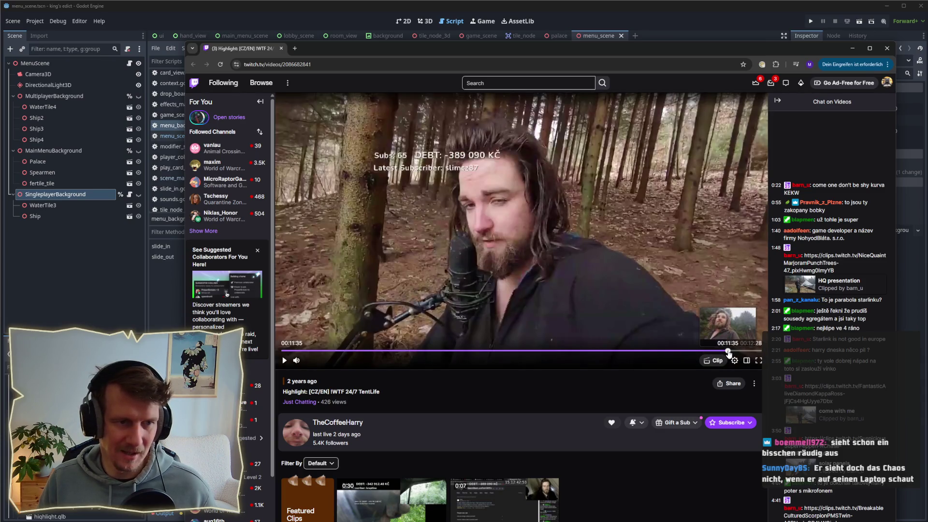
left_click(743, 351)
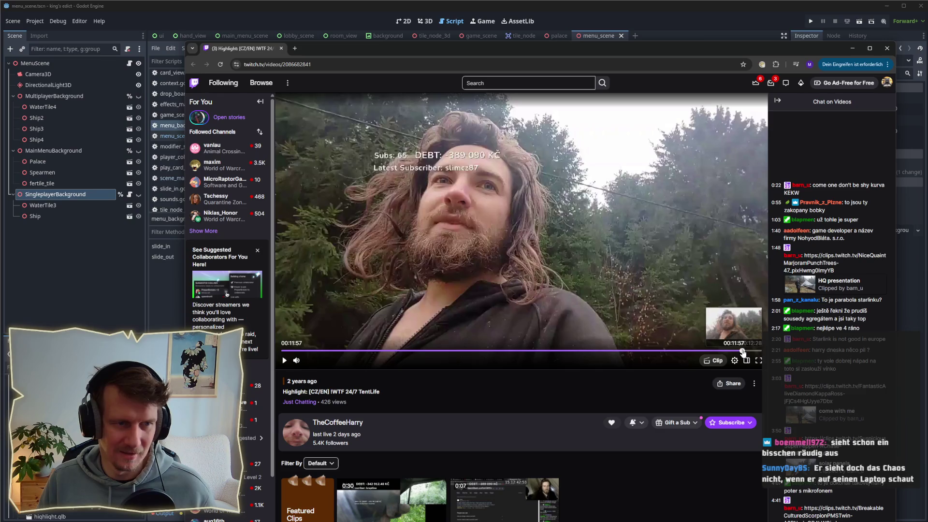
Step: Rewind the highlight back to 00:00:55, then close the browser
left_click(382, 351)
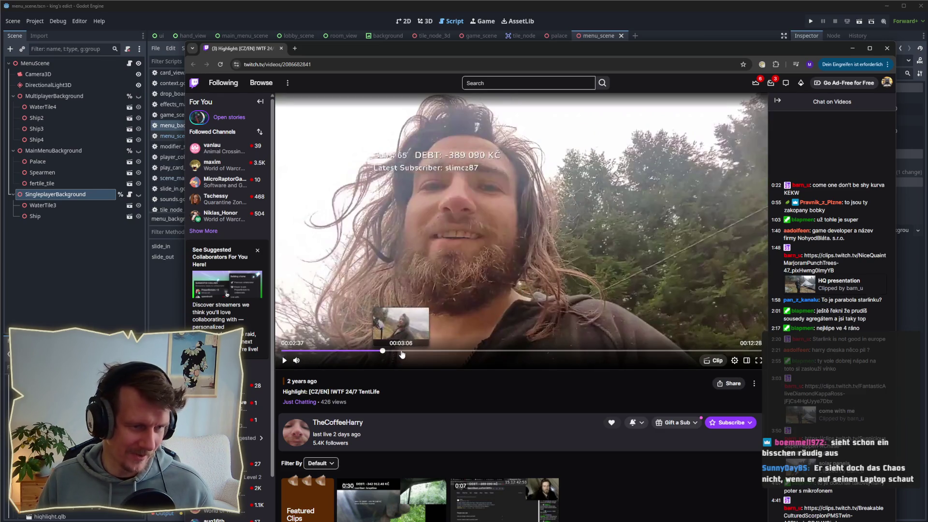
left_click(401, 352)
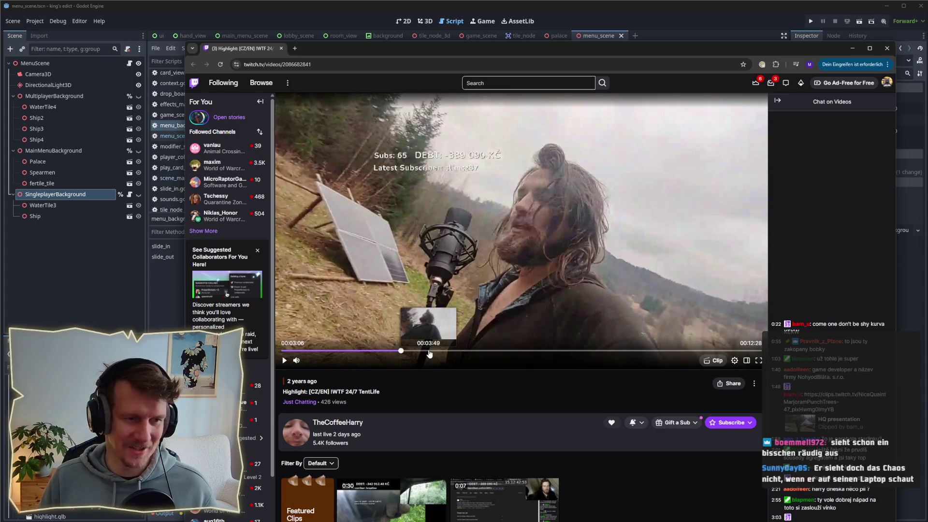
left_click(363, 355)
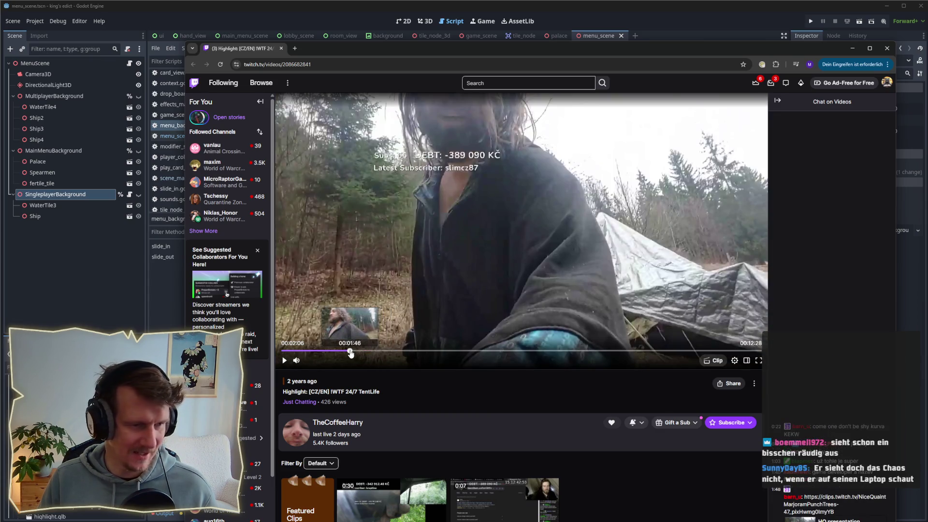
left_click(356, 352)
left_click(340, 352)
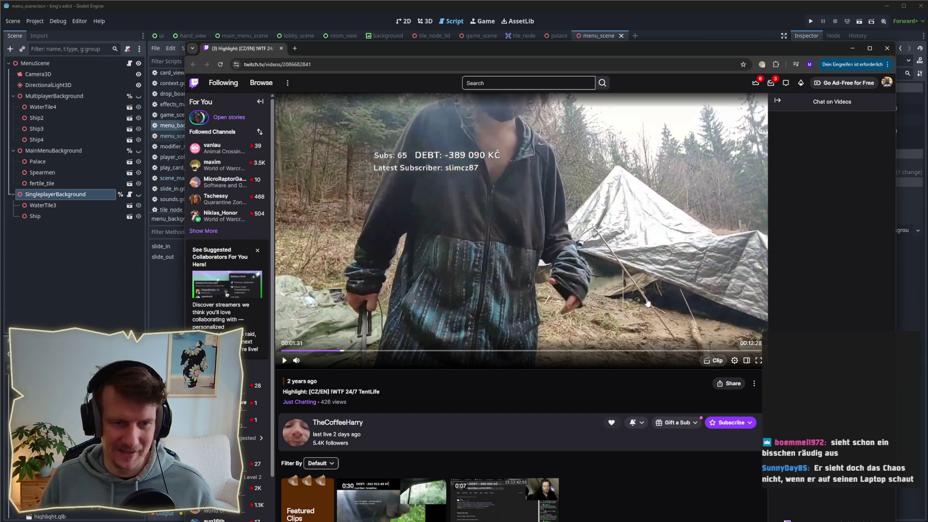
left_click(329, 354)
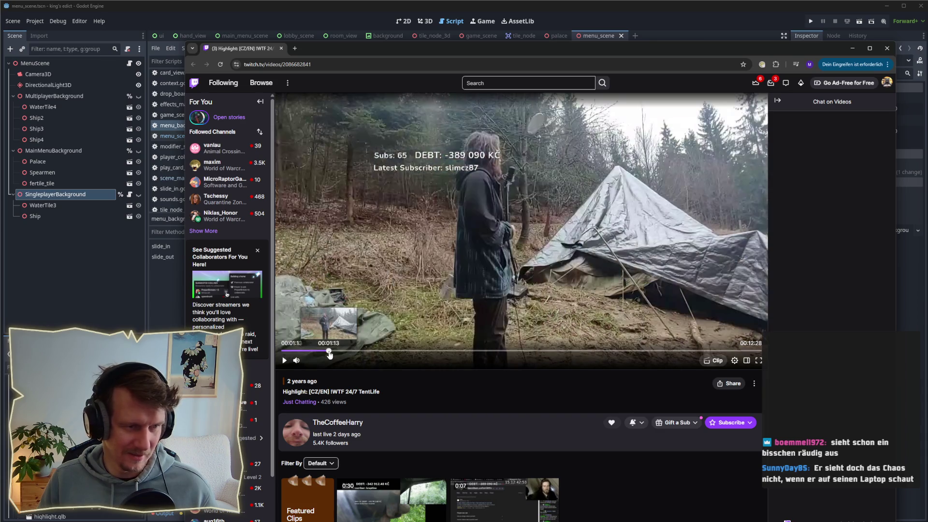
left_click(317, 353)
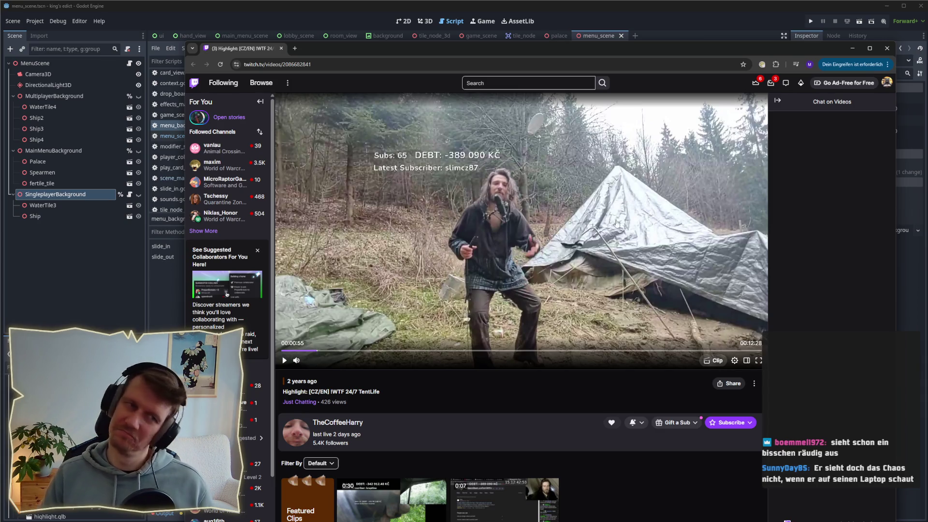
left_click(885, 57)
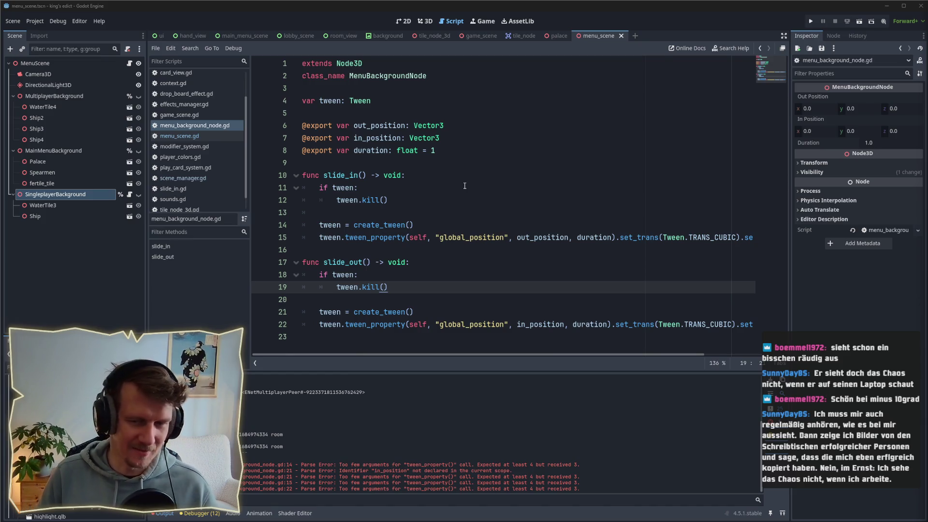
Step: Return to the 23-line menu_background_node.gd script with its slide_in and slide_out functions
mouse_move(503, 232)
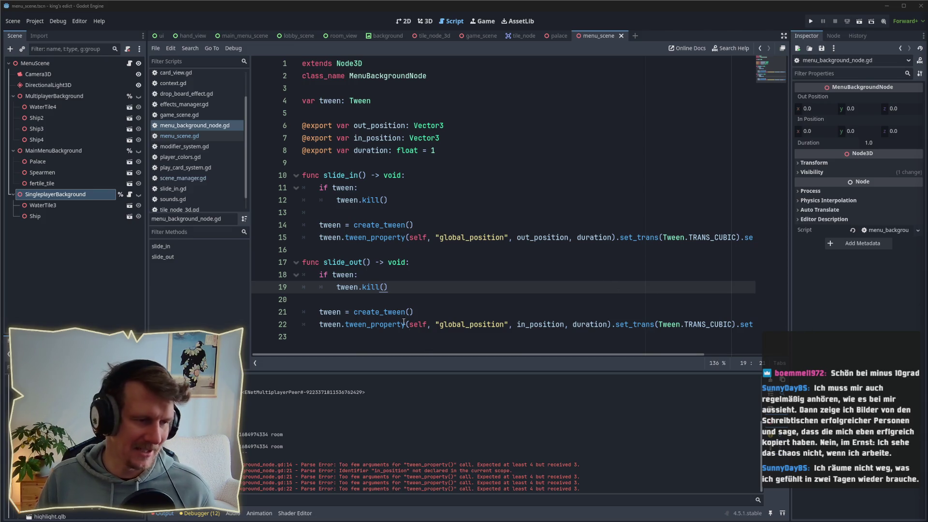
key("Down")
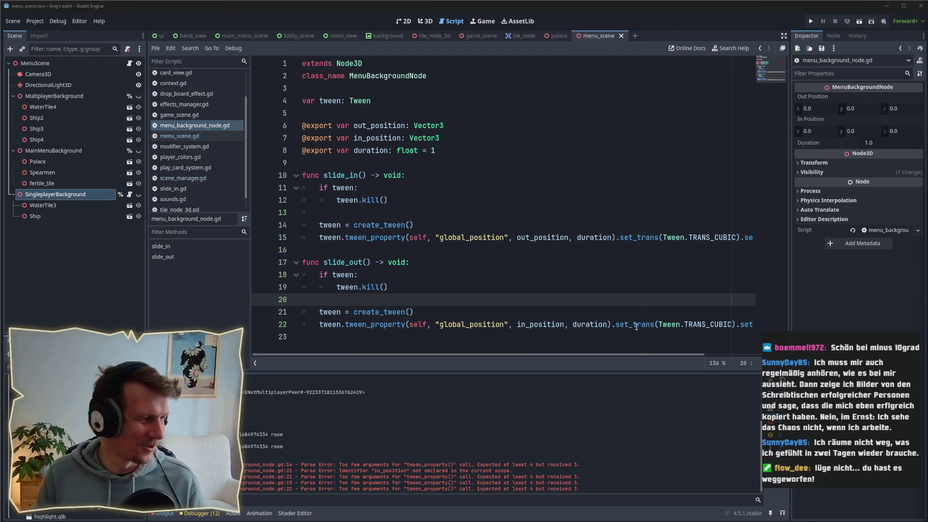
mouse_move(636, 327)
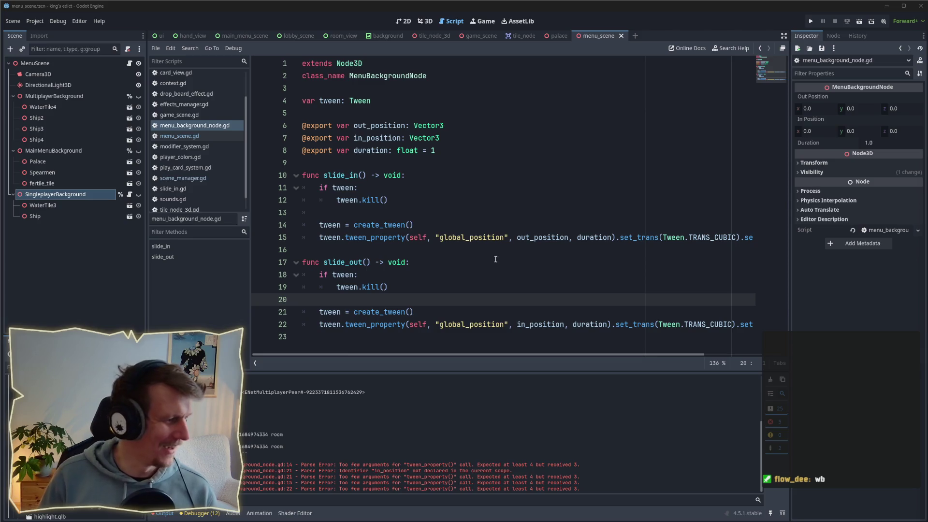
left_click(399, 277)
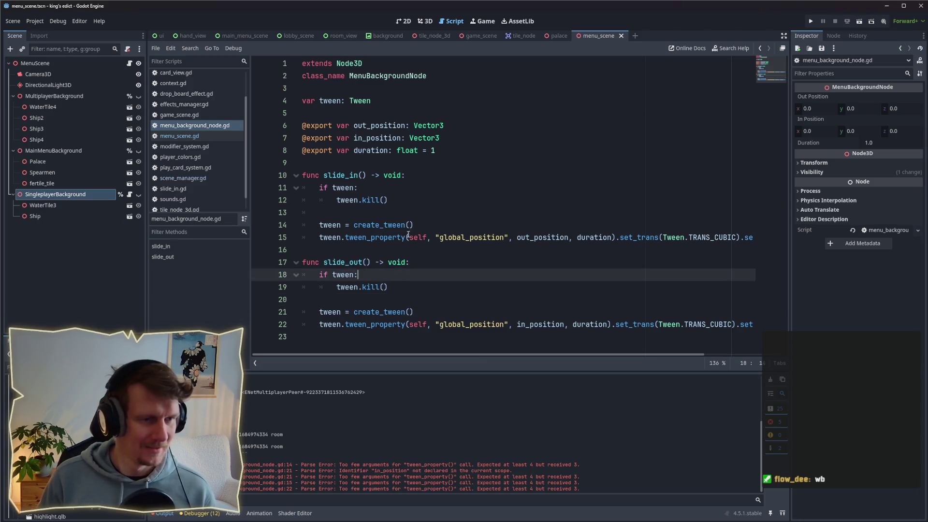
Step: Show MultiplayerBackground, MainMenuBackground and SingleplayerBackground in the 3D view and save the scene
left_click(60, 197)
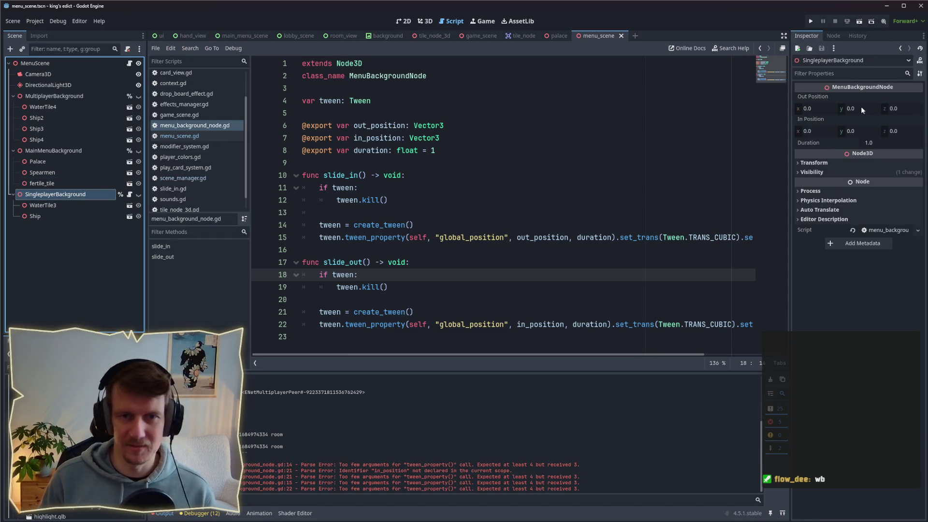
left_click(433, 23)
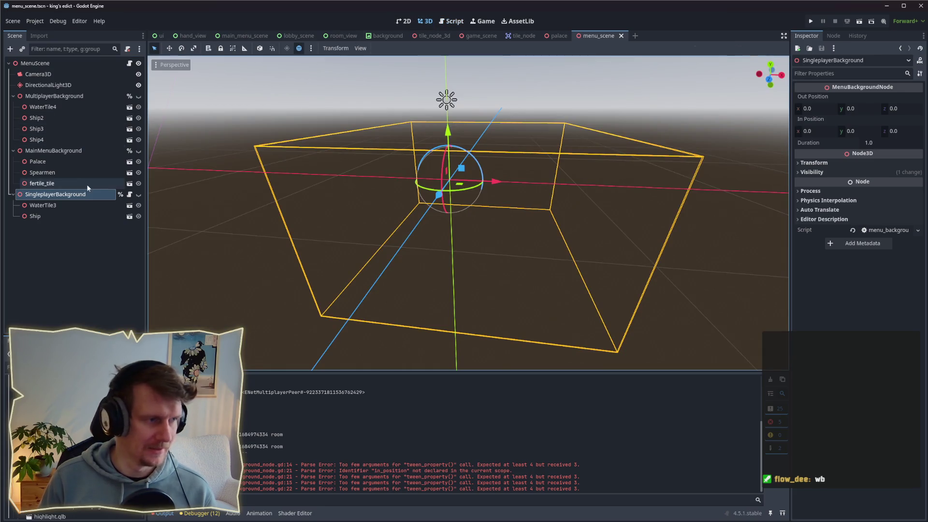
left_click(139, 194)
left_click(138, 151)
left_click(138, 96)
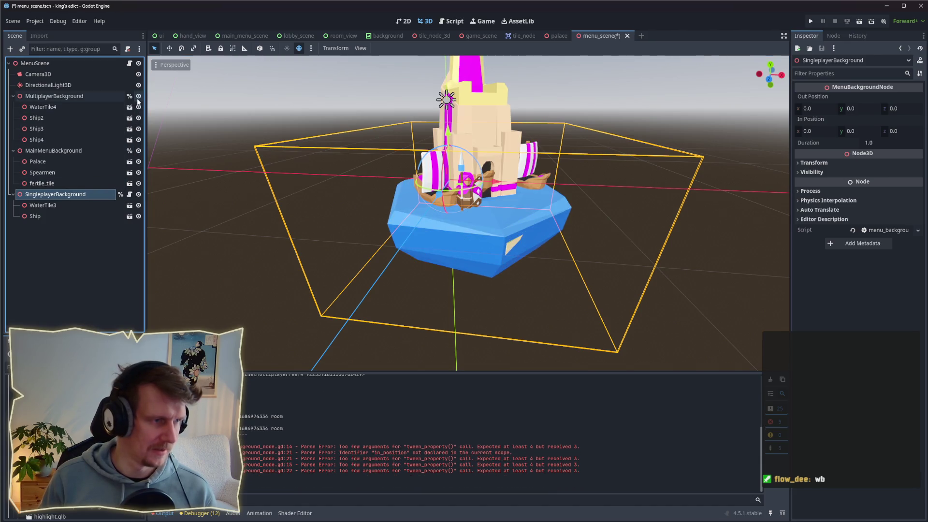
key("ctrl+s")
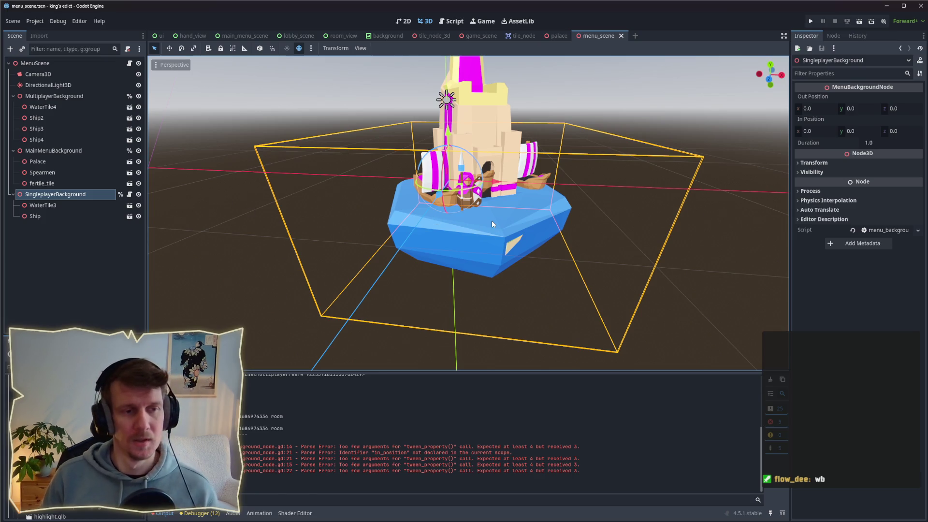
scroll(465, 236, "down", 2)
scroll(464, 235, "down", 6)
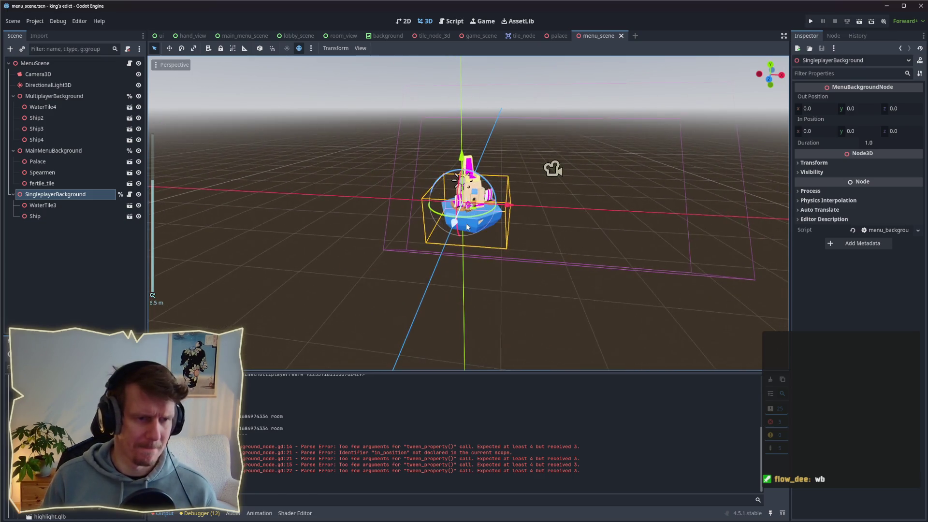
scroll(466, 224, "up", 4)
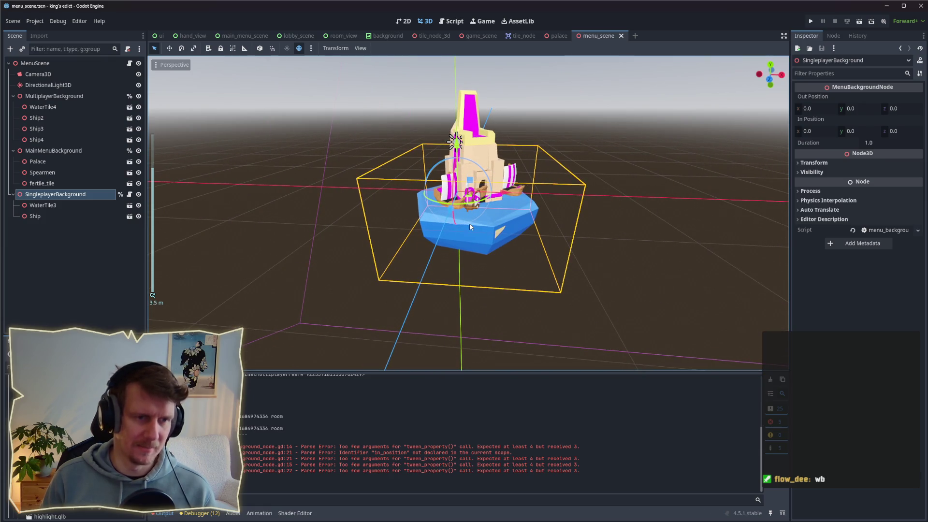
left_click(61, 154)
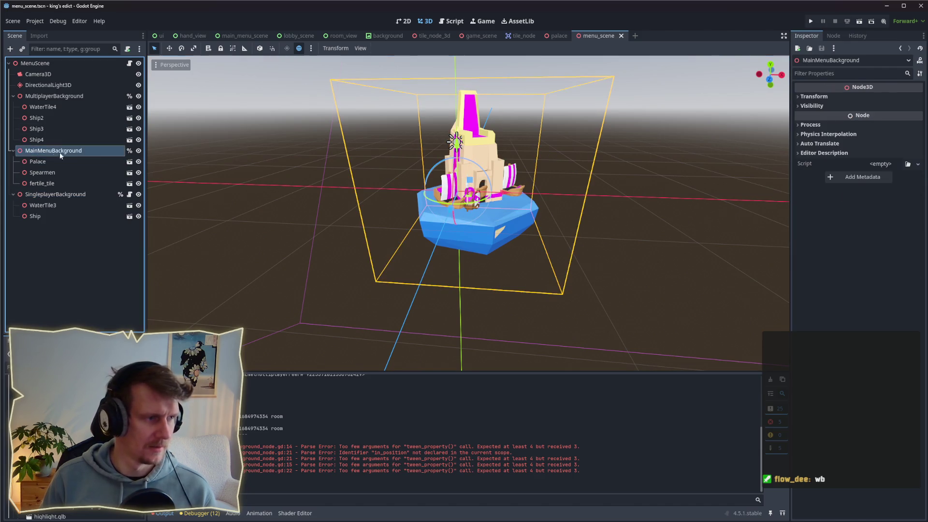
Step: Select the background nodes and undo an accidental move
left_click(814, 96)
left_click(55, 193)
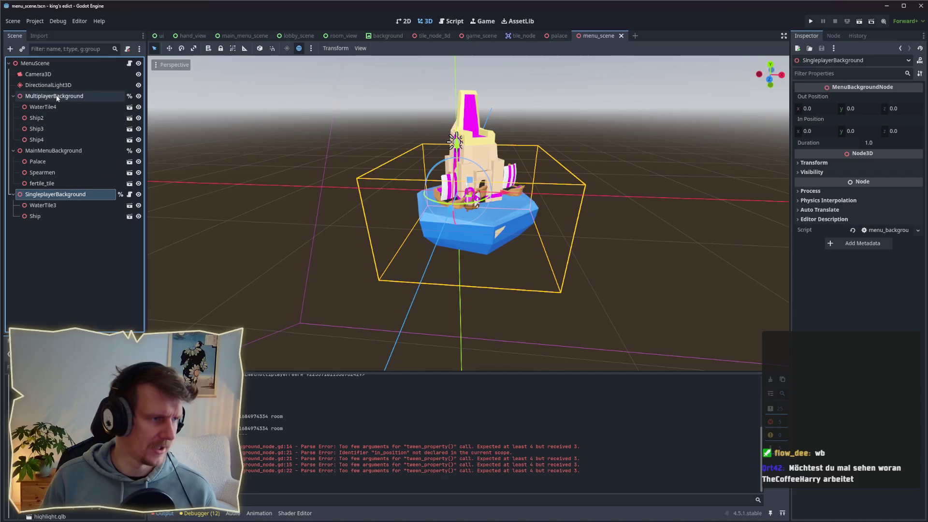
left_click(57, 96, "shift")
scroll(638, 231, "down", 3)
mouse_move(507, 204)
left_mouse_down()
mouse_move(590, 235)
mouse_move(524, 205)
left_mouse_up()
key("ctrl+z")
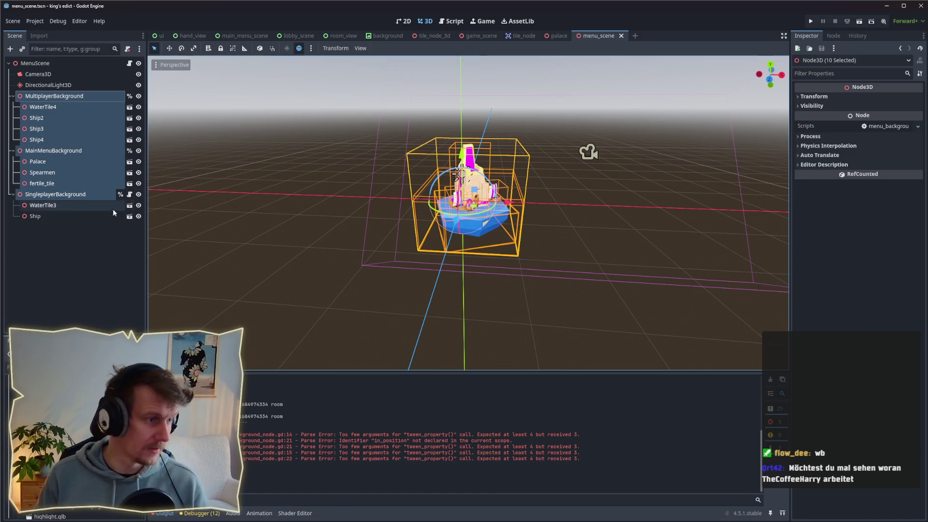
Step: Drag SingleplayerBackground and MultiplayerBackground right along X, placing SingleplayerBackground at 9.266, 0, 0
left_click(58, 195)
left_click(62, 96, "ctrl")
scroll(515, 227, "down", 3)
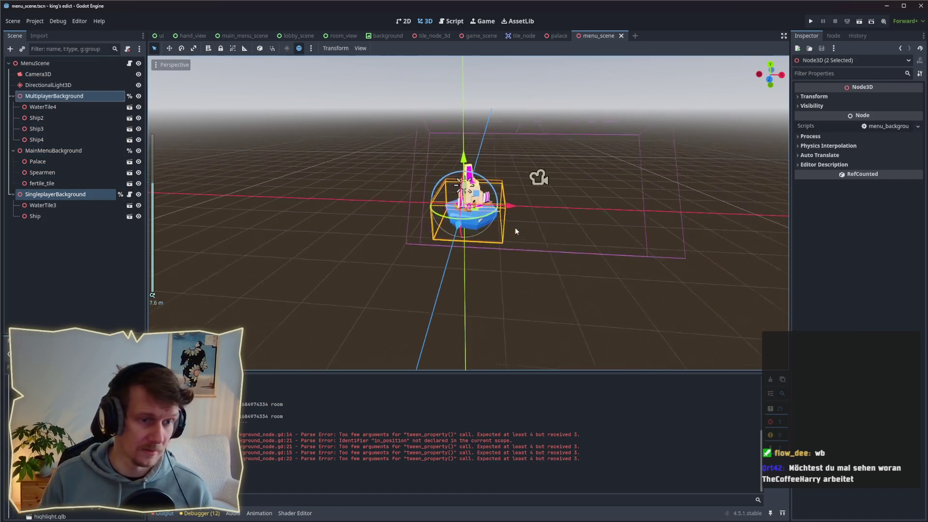
mouse_move(327, 204)
left_mouse_down()
mouse_move(592, 225)
mouse_move(515, 221)
left_mouse_up()
left_click_drag(519, 256, 499, 266)
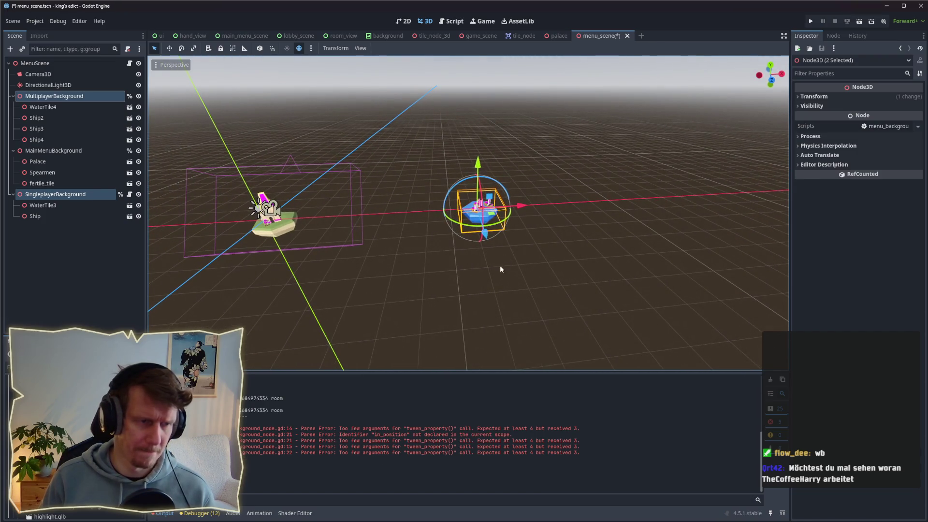
left_click(498, 263)
left_click(55, 194)
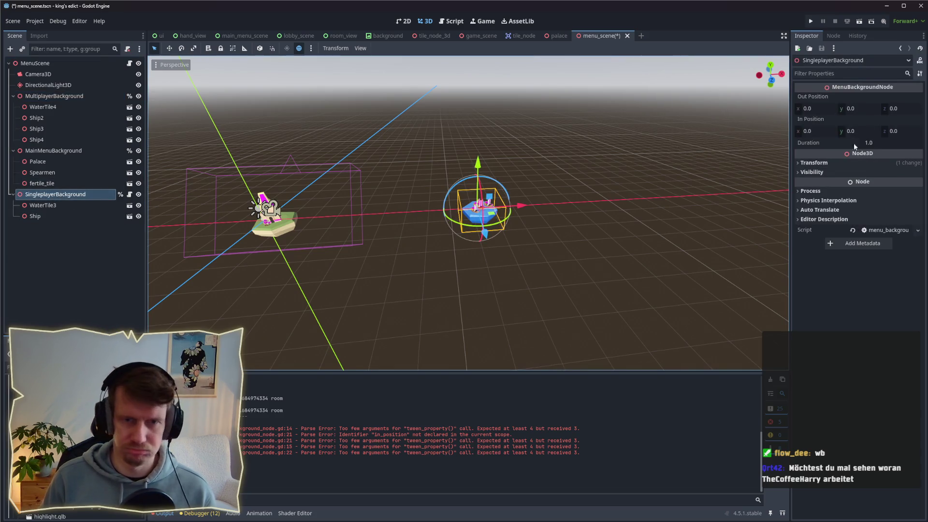
left_click(838, 162)
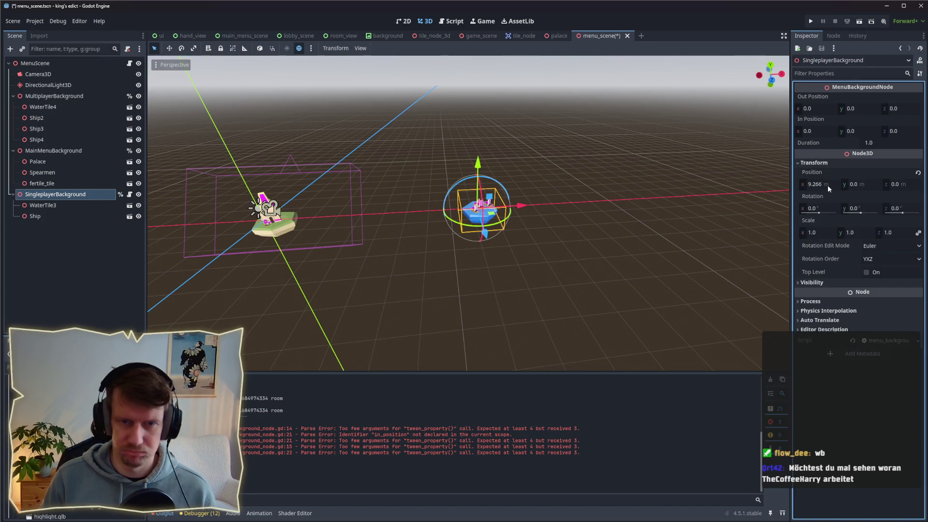
Step: Enter 1 in the Out Position x field, then set MainMenuBackground's x position to -10
left_click(822, 111)
type("1")
left_click(53, 150)
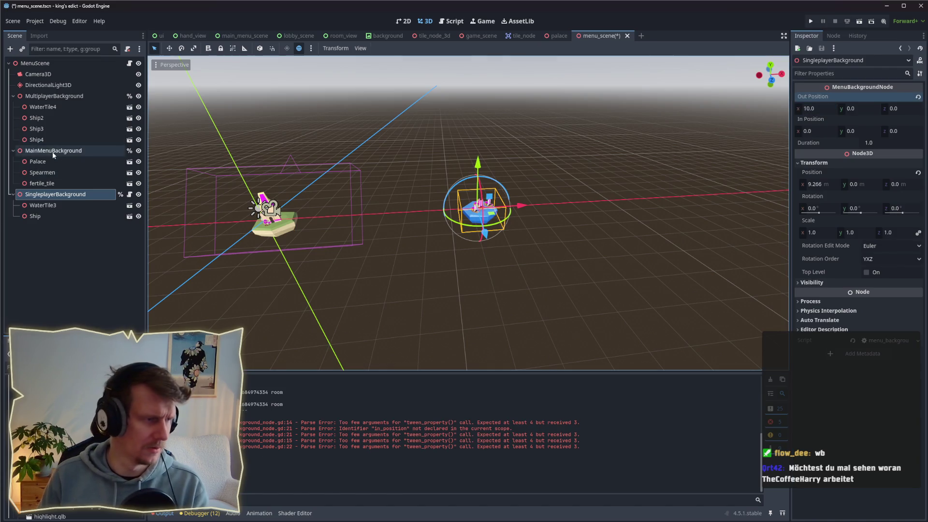
left_click(818, 122)
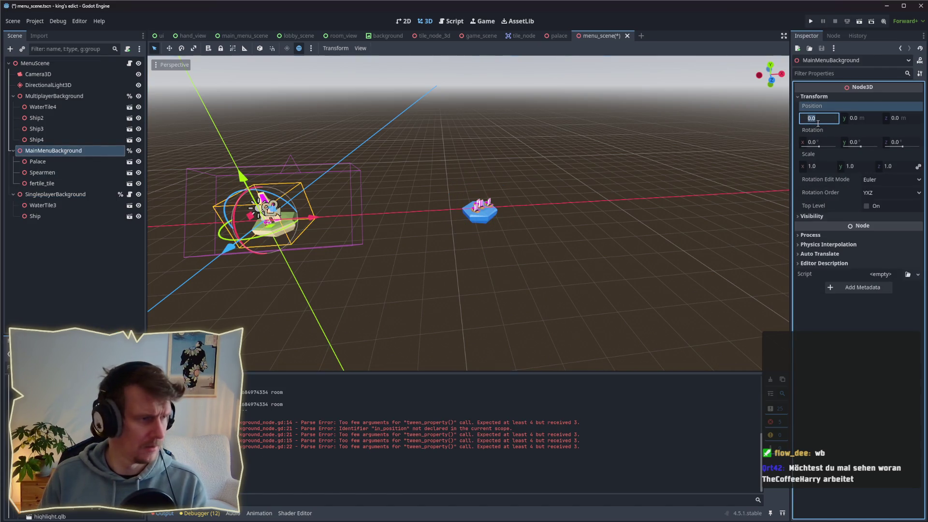
type("-01")
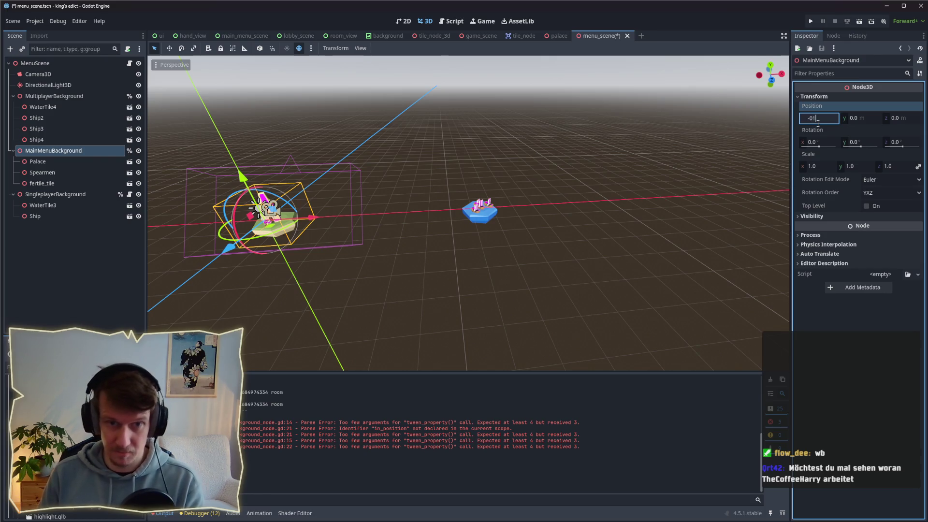
type("0")
key("Return")
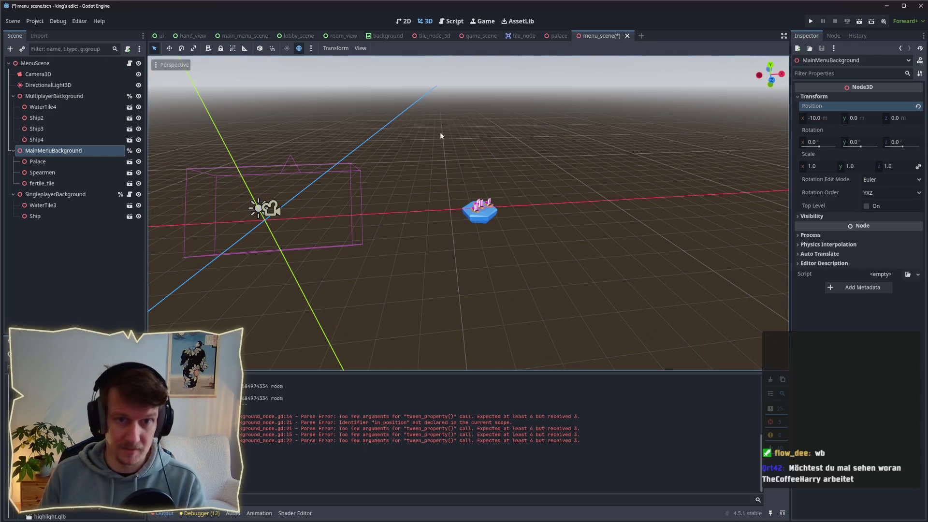
Step: Set MultiplayerBackground's x position to 10
left_click(54, 96)
left_click(830, 99)
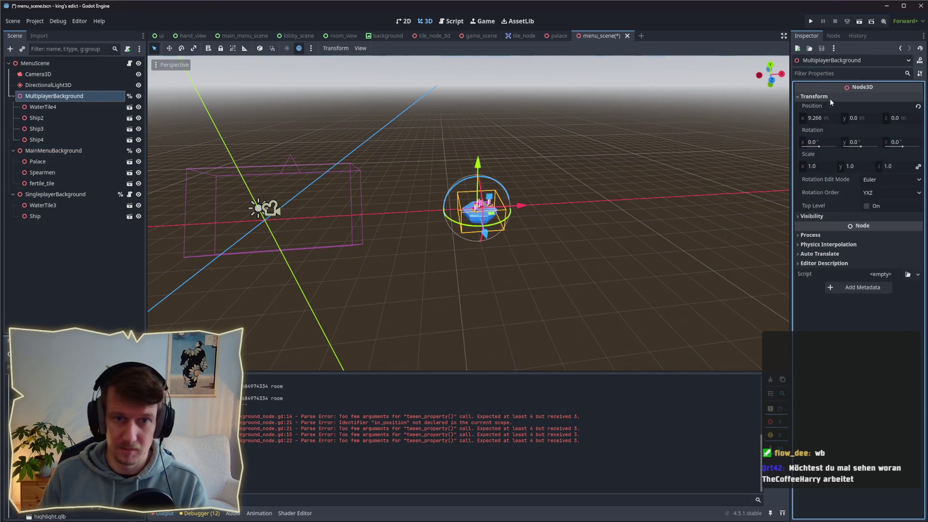
type("10")
key("Return")
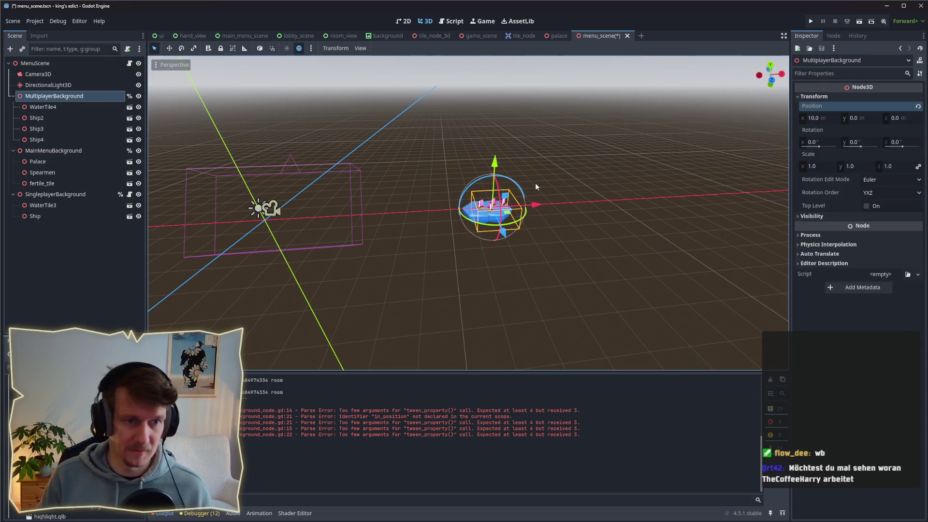
left_click(795, 98)
left_click(797, 100)
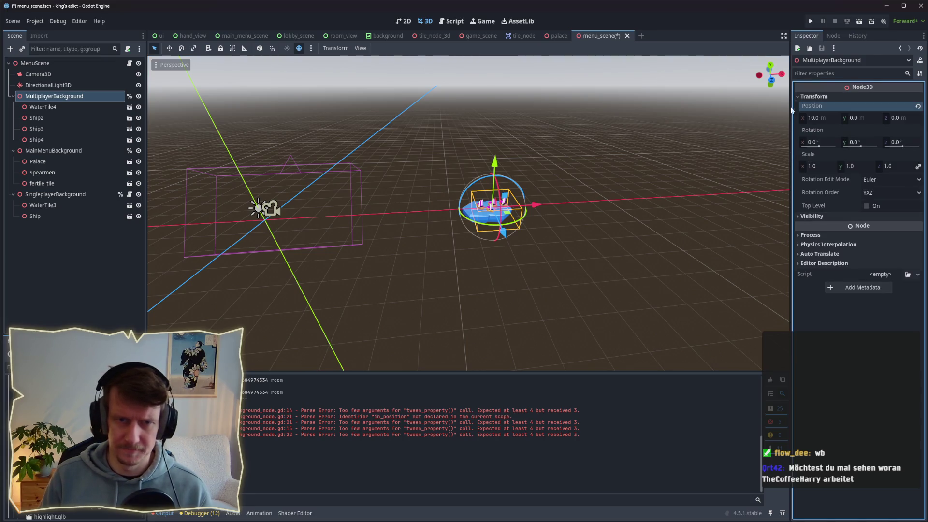
Step: Reset MainMenuBackground's x position to 0 and save the menu scene
left_click(102, 150)
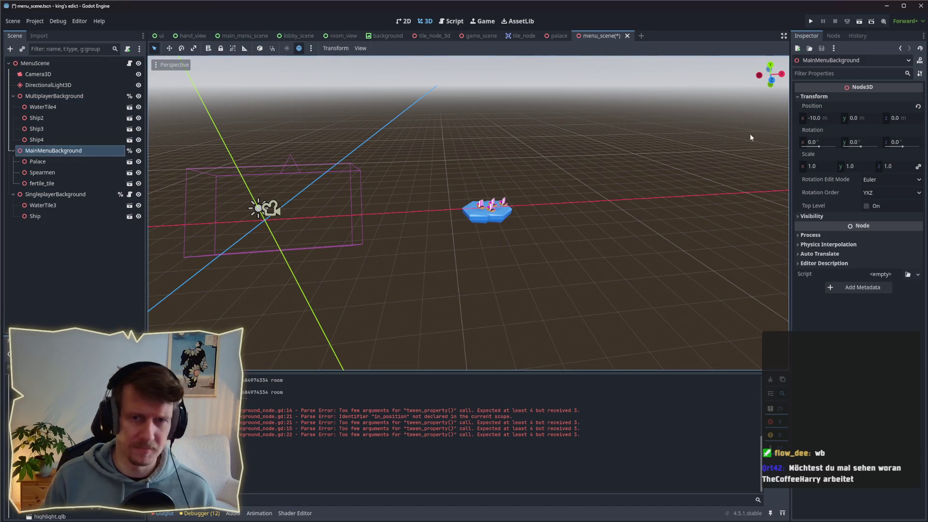
left_click(821, 119)
type("0")
key("Return")
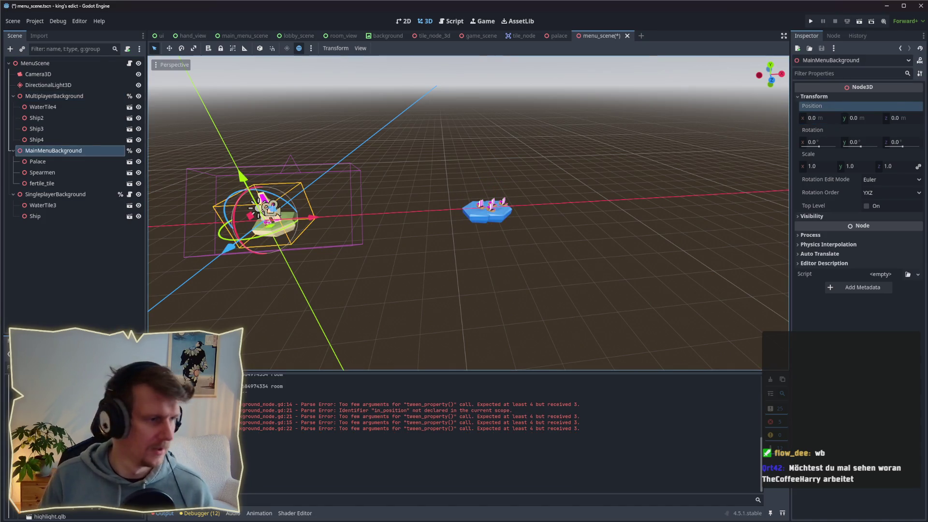
key("ctrl+s")
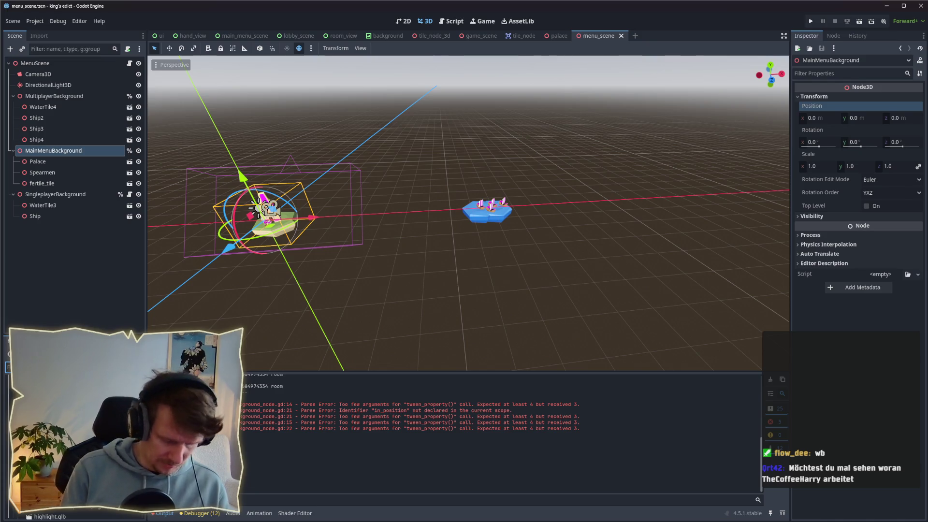
Step: Attach menu_background_node.gd to the MainMenuBackground and MultiplayerBackground nodes
type("b")
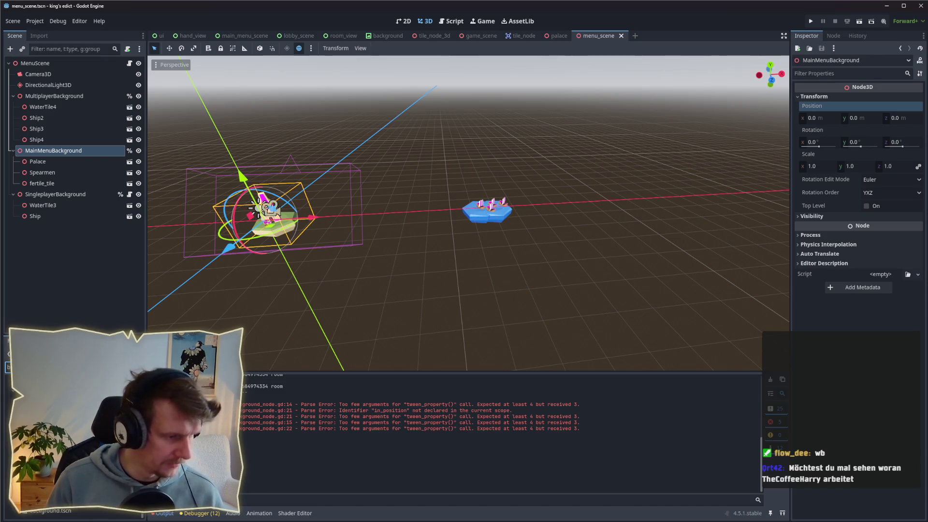
mouse_move(49, 483)
left_mouse_down()
mouse_move(76, 260)
mouse_move(71, 151)
left_mouse_up()
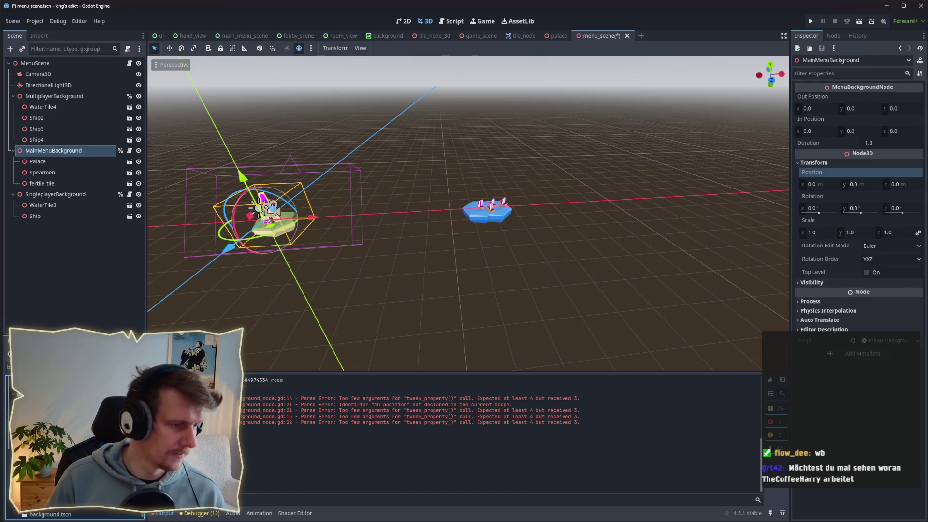
left_click_drag(66, 102, 65, 97)
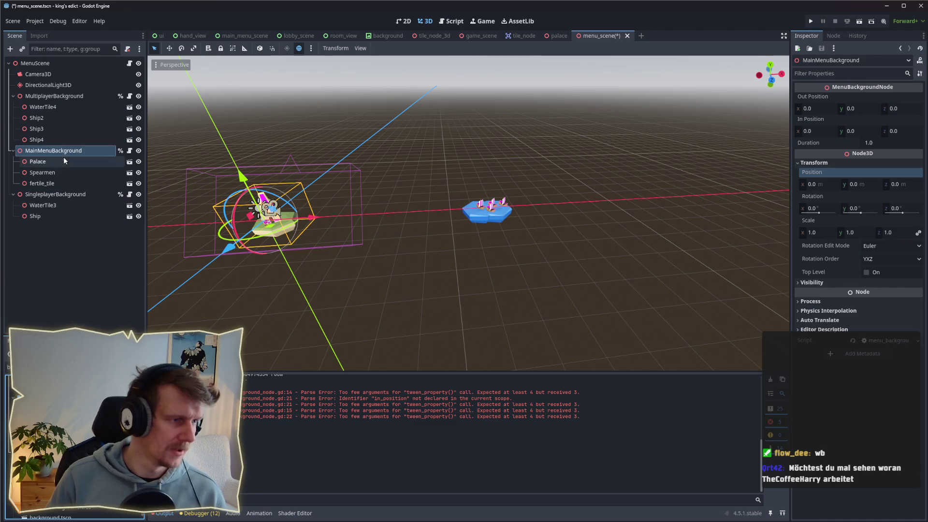
Step: Set Out Position x to -10 on MainMenuBackground and 10 on MultiplayerBackground
left_click(825, 109)
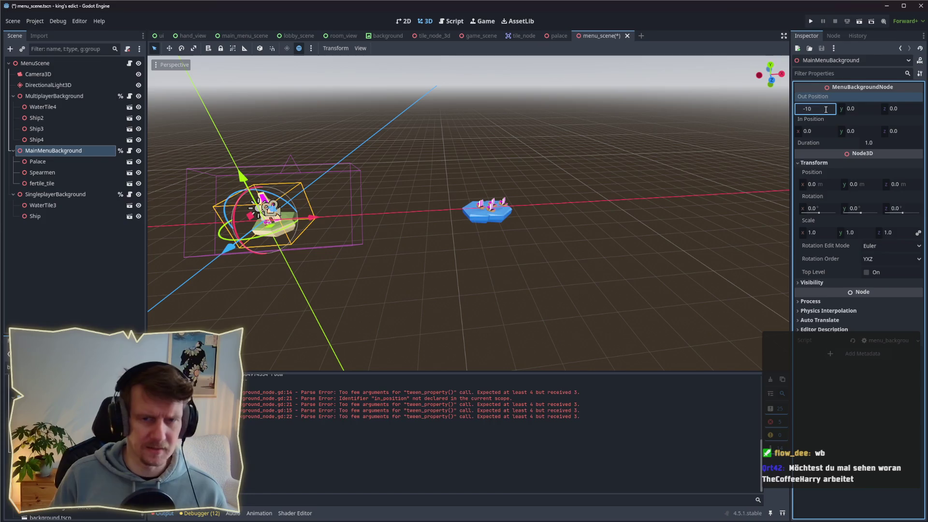
key("Return")
left_click(54, 96)
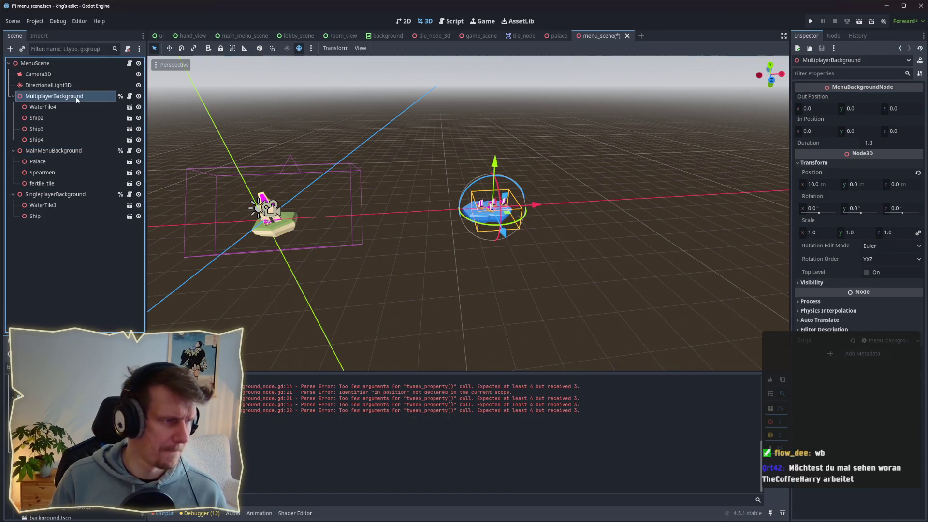
left_click(805, 108)
type("0")
key("Return")
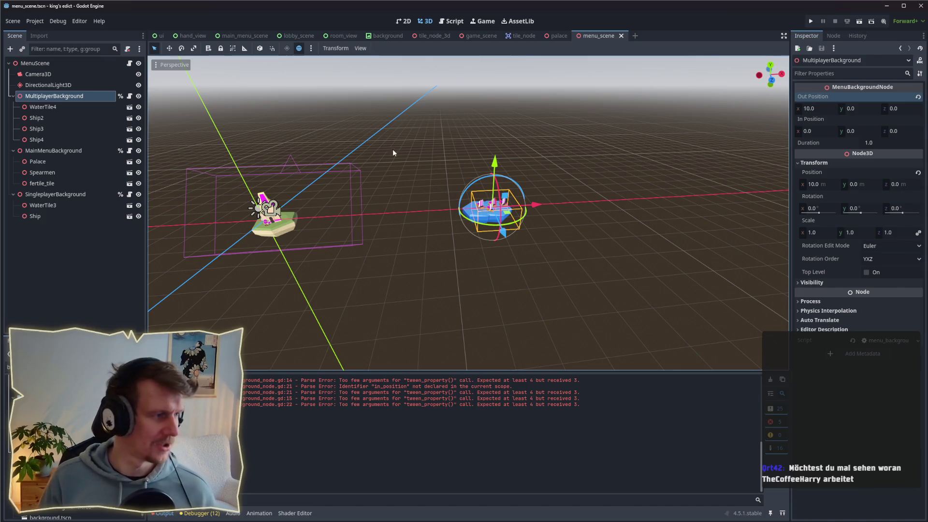
left_click_drag(454, 184, 514, 199)
scroll(498, 198, "up", 2)
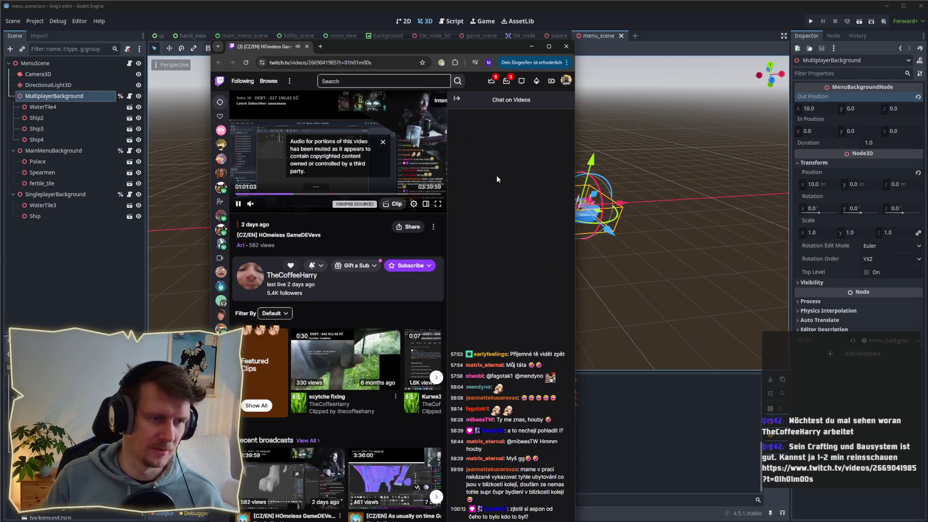
Step: Widen the Twitch window and scrub the stream recording to about 01:01:29
left_click_drag(574, 188, 893, 189)
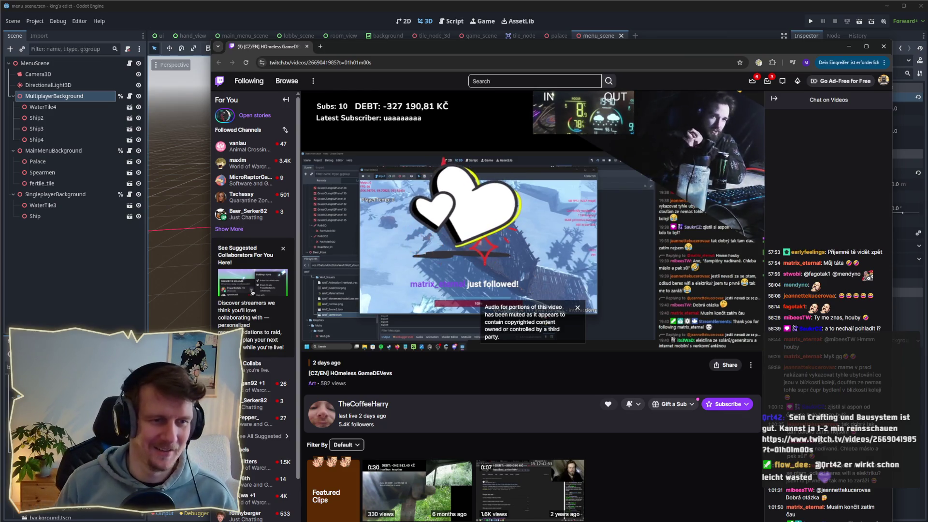
mouse_move(595, 192)
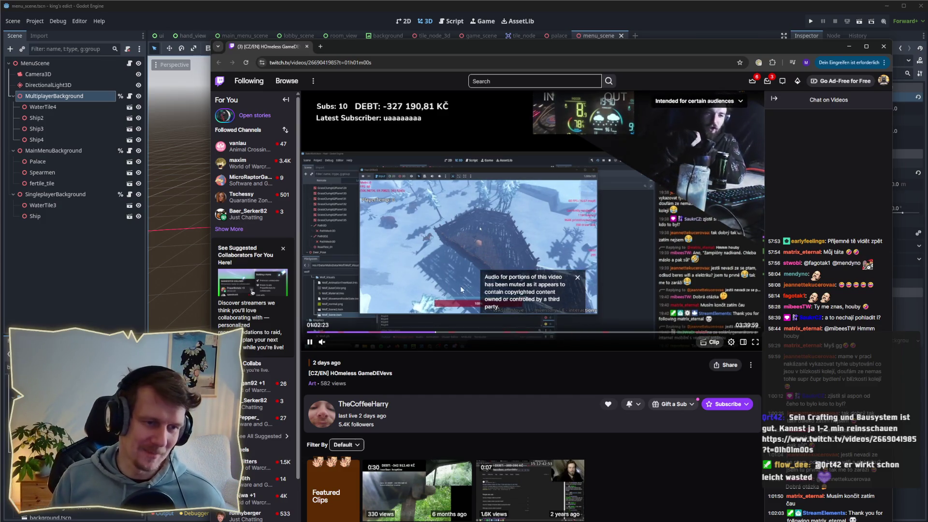
left_click(414, 332)
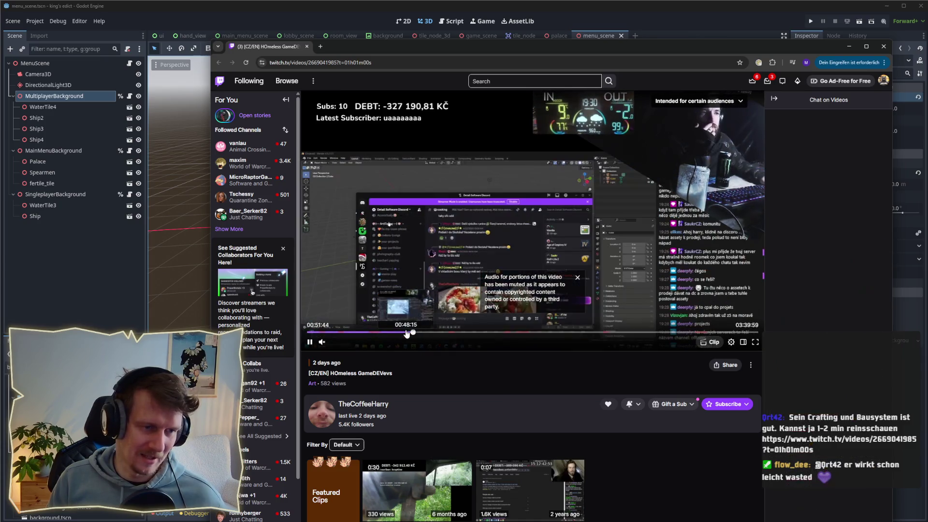
left_click(428, 333)
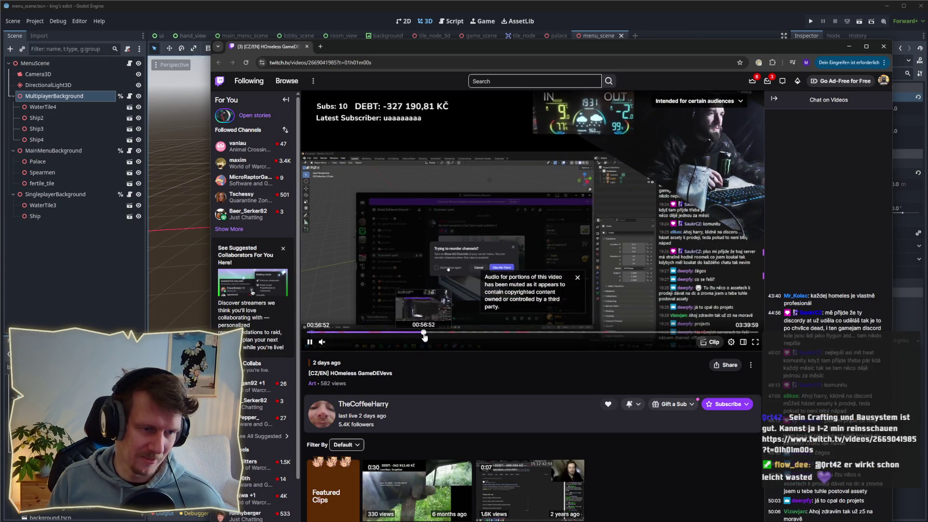
left_click(433, 333)
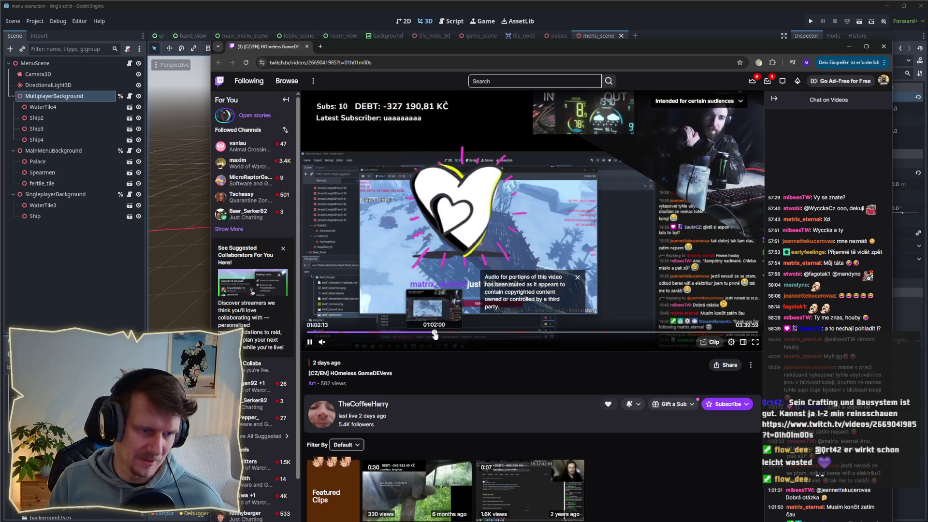
left_click(434, 333)
left_click(434, 334)
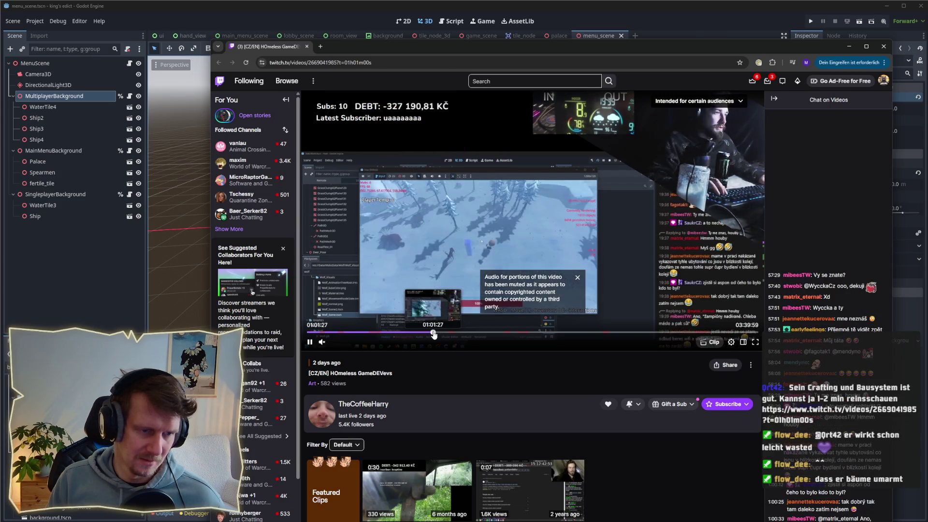
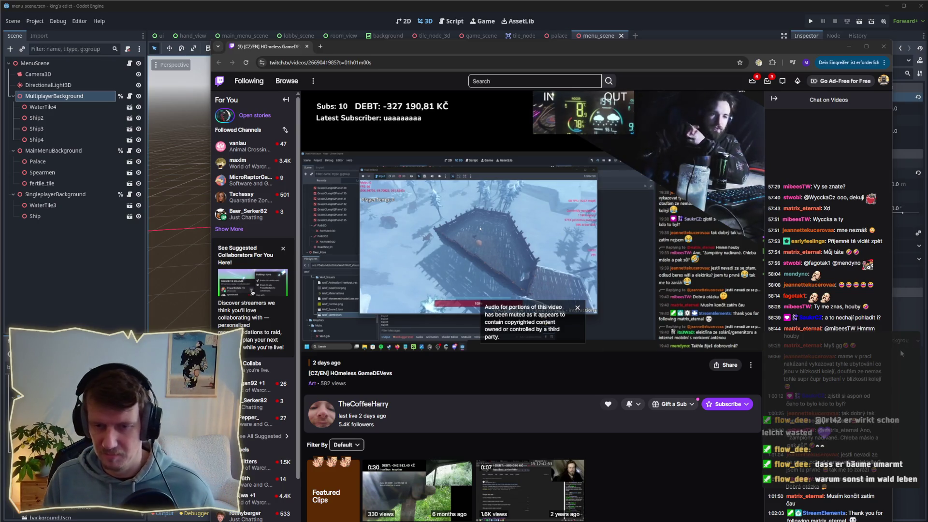
Step: Close the browser window playing the Twitch VOD so the Godot menu scene editor is visible
mouse_move(408, 212)
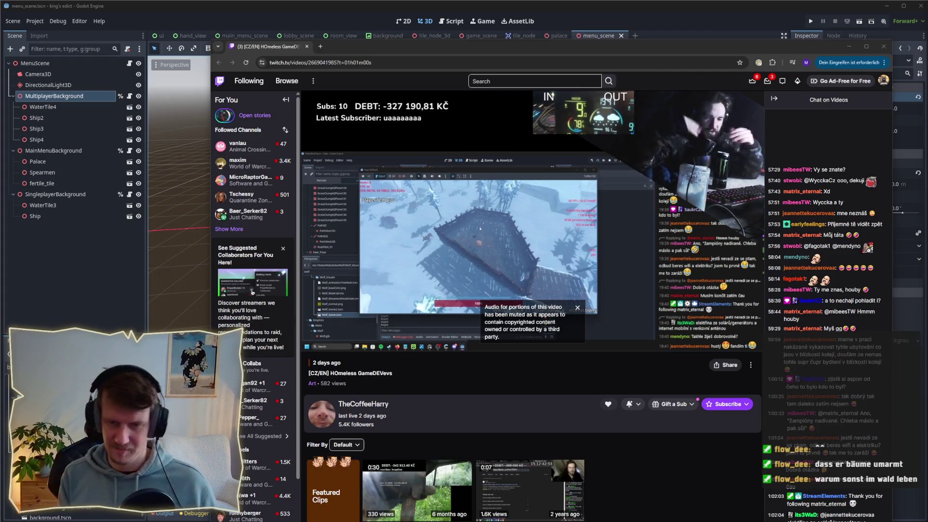
mouse_move(733, 199)
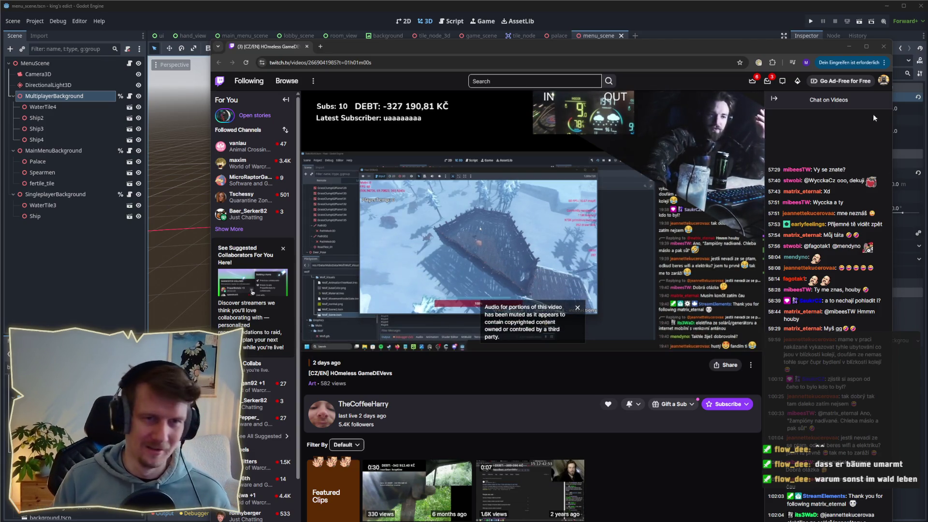
left_click(883, 47)
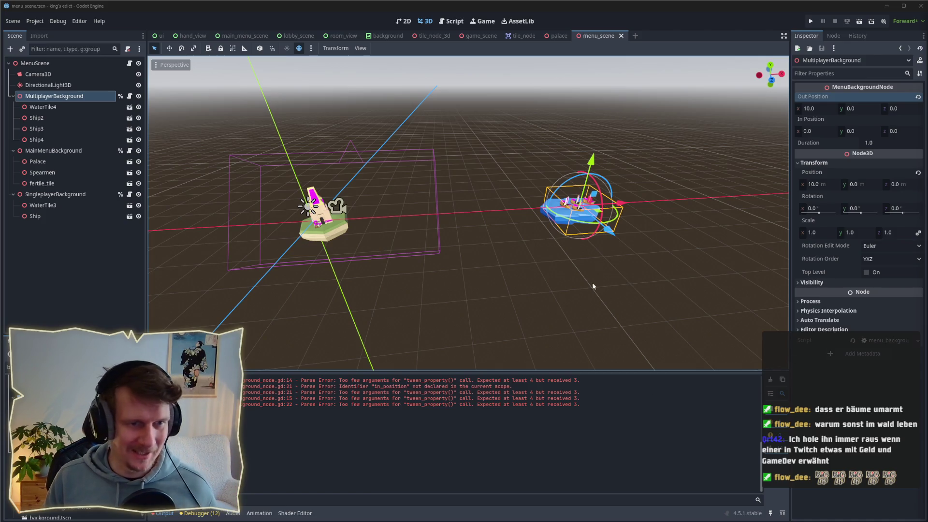
Step: Orbit the menu scene view, deselect the ship, and save the scene
left_click_drag(538, 272, 520, 286)
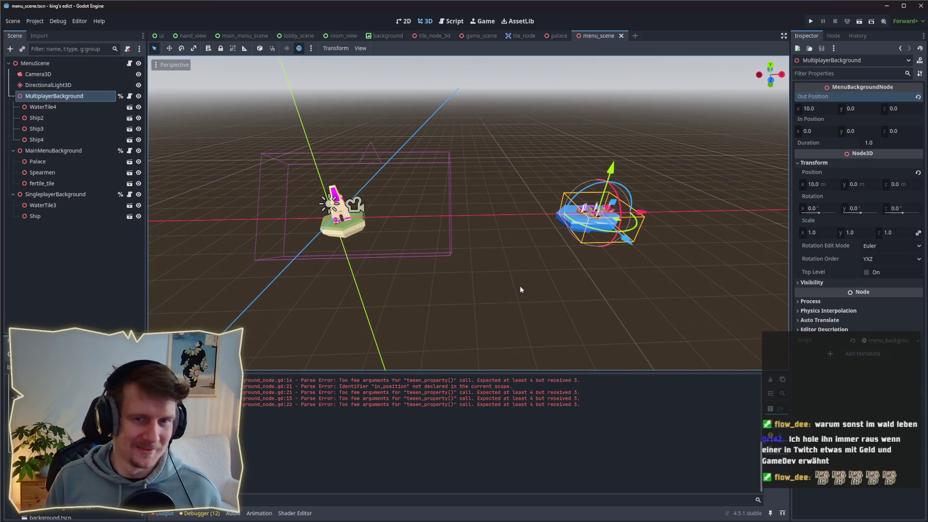
left_click(493, 275)
key("ctrl+s")
Step: Run the game, enter the multiplayer lobby, stop it, and open menu_scene.gd
left_click(811, 21)
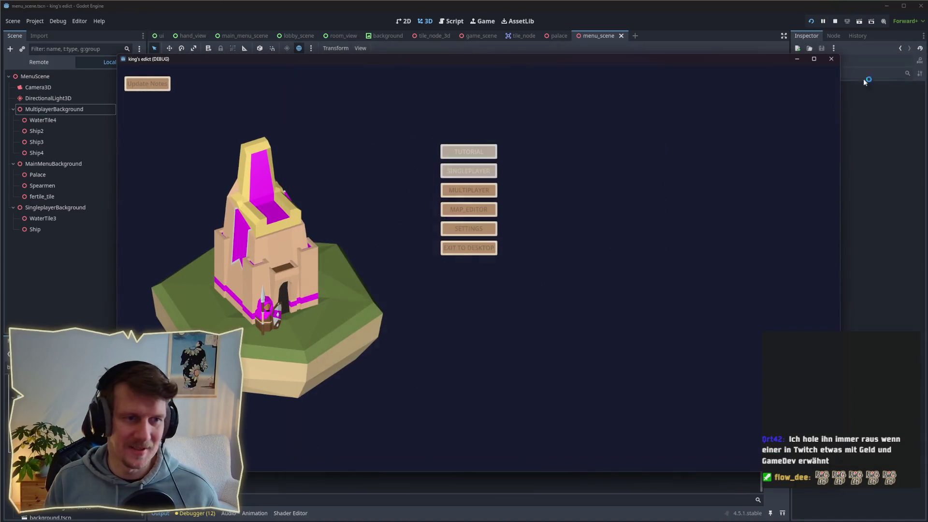
left_click(457, 190)
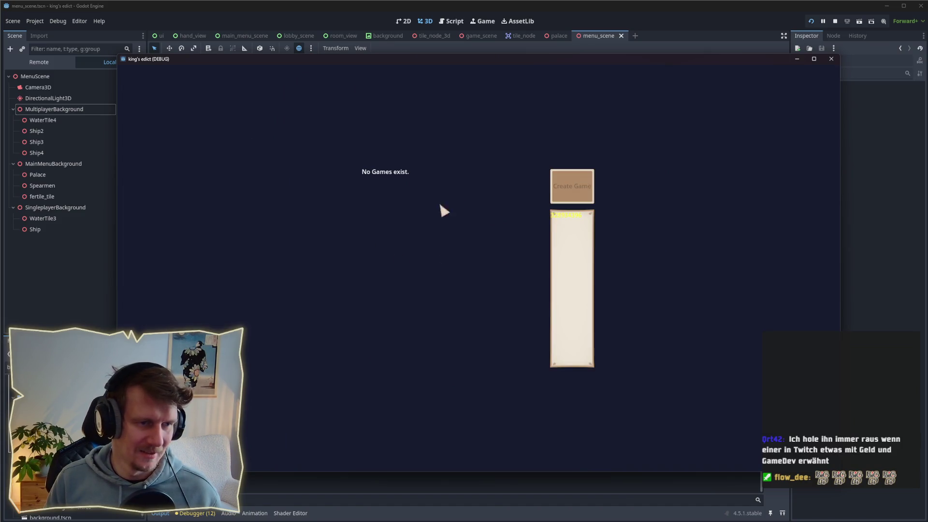
left_click(835, 21)
left_click(129, 64)
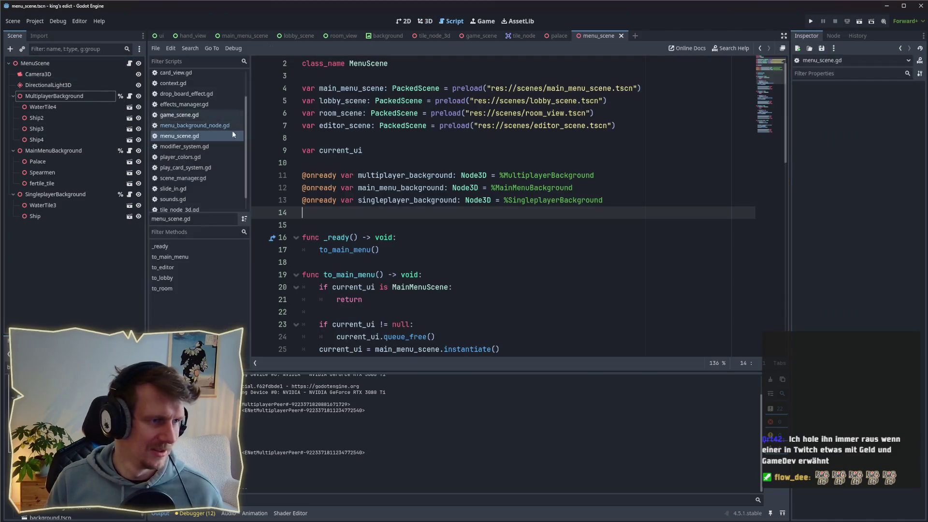
Step: Cut the background visibility lines from to_main_menu and to_editor, then undo to restore them
scroll(449, 228, "down", 3)
scroll(452, 242, "down", 1)
left_click_drag(487, 262, 392, 261)
left_click(320, 225, "shift")
key("ctrl+x")
scroll(462, 301, "down", 2)
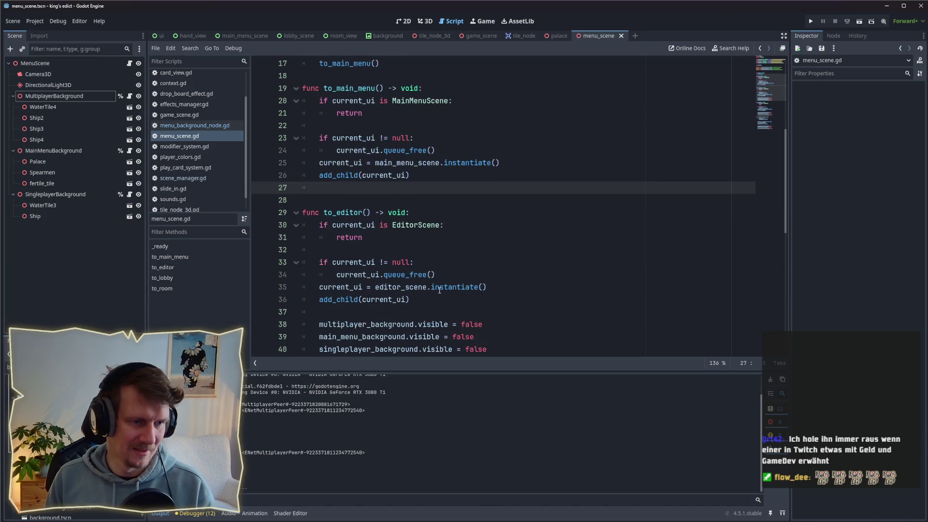
mouse_move(487, 312)
left_mouse_down()
mouse_move(386, 312)
mouse_move(284, 286)
left_mouse_up()
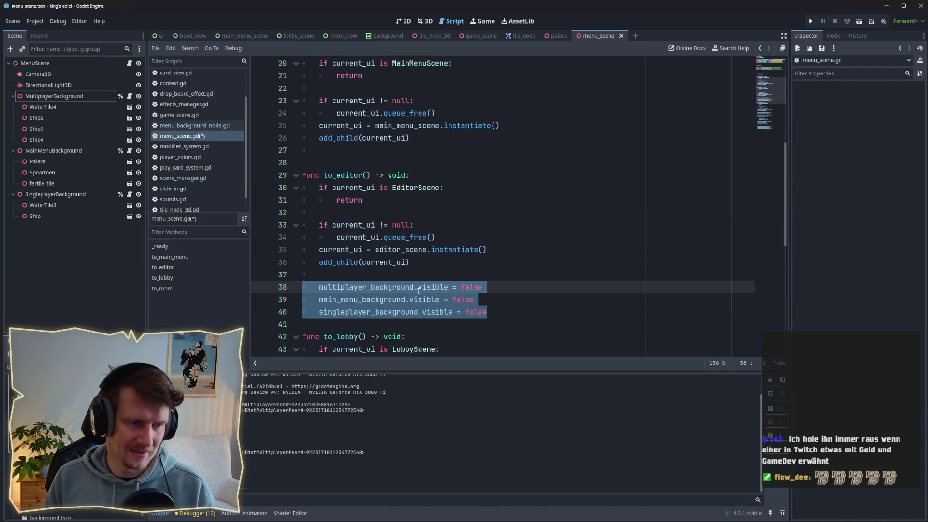
key("ctrl+x")
scroll(464, 300, "down", 3)
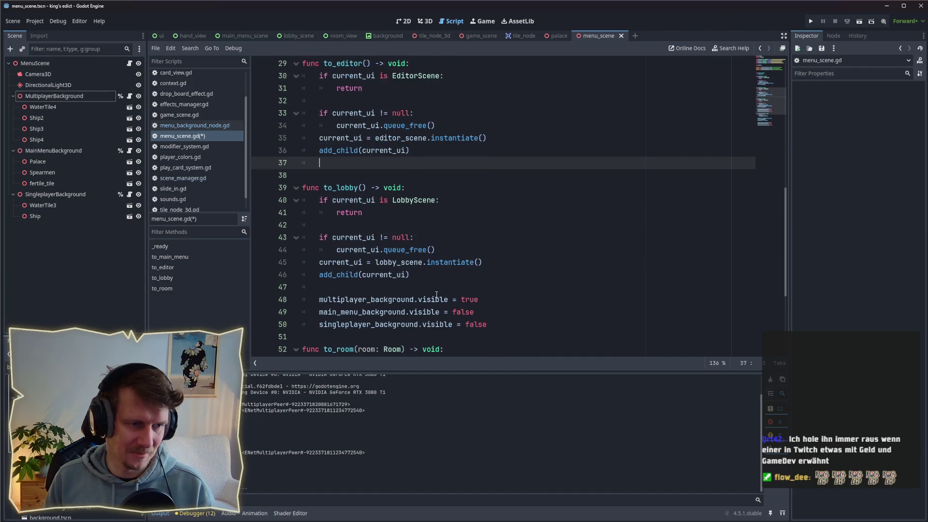
left_click(493, 322)
scroll(493, 321, "up", 4)
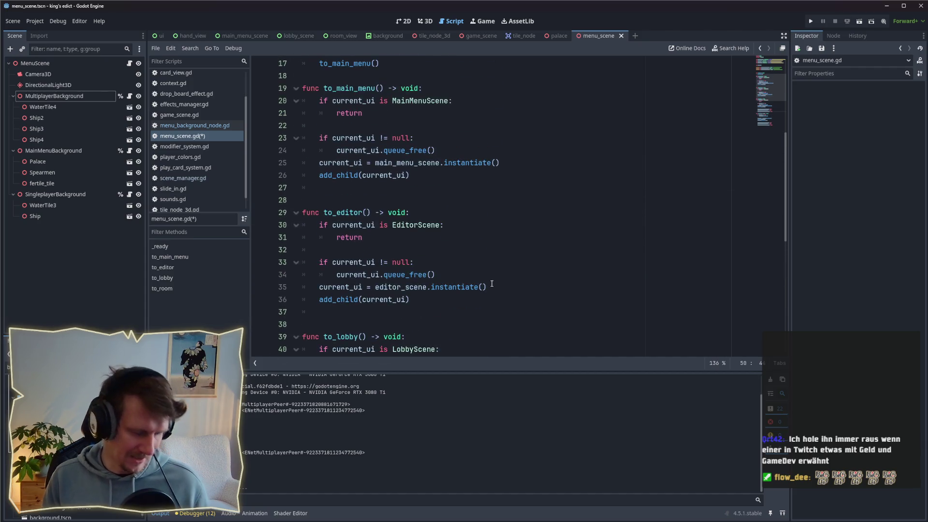
key("ctrl+z")
key("alt+Up")
key("alt+Up")
key("alt+Up")
Step: Replace multiplayer_background's visible = false on line 28 with slide_out()
left_click_drag(483, 199, 417, 200)
key("ctrl+s")
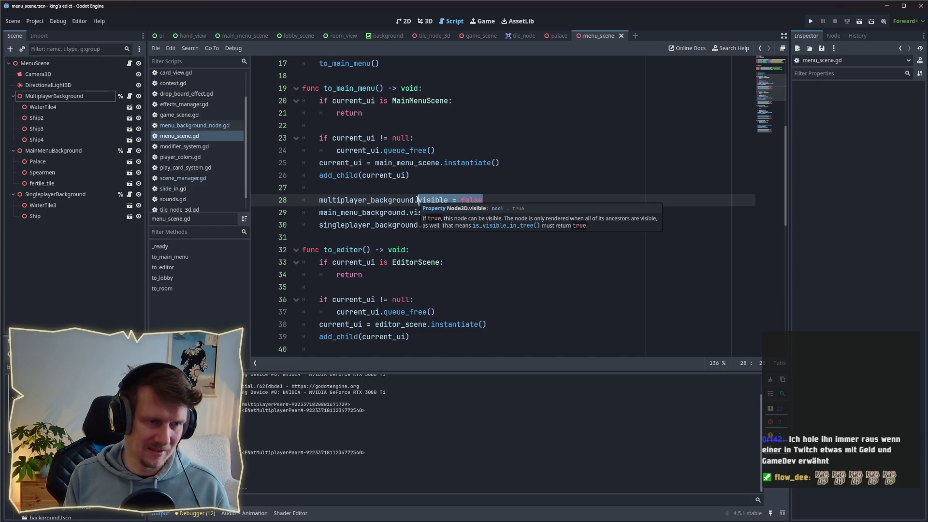
key("BackSpace")
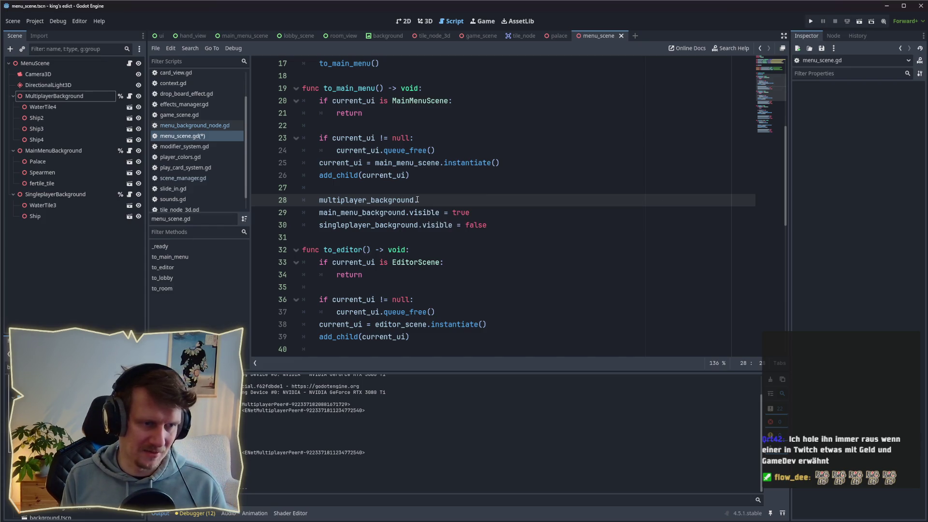
key("ctrl+space")
type("s")
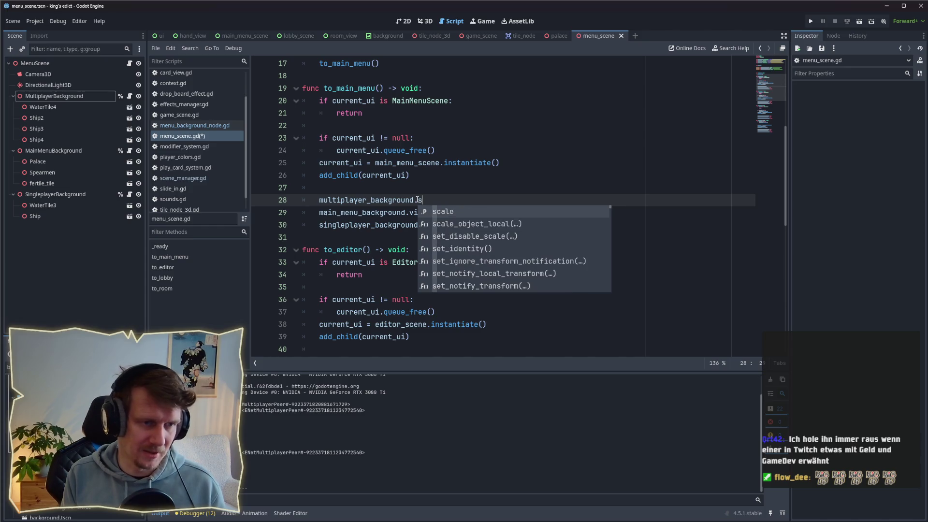
key("BackSpace")
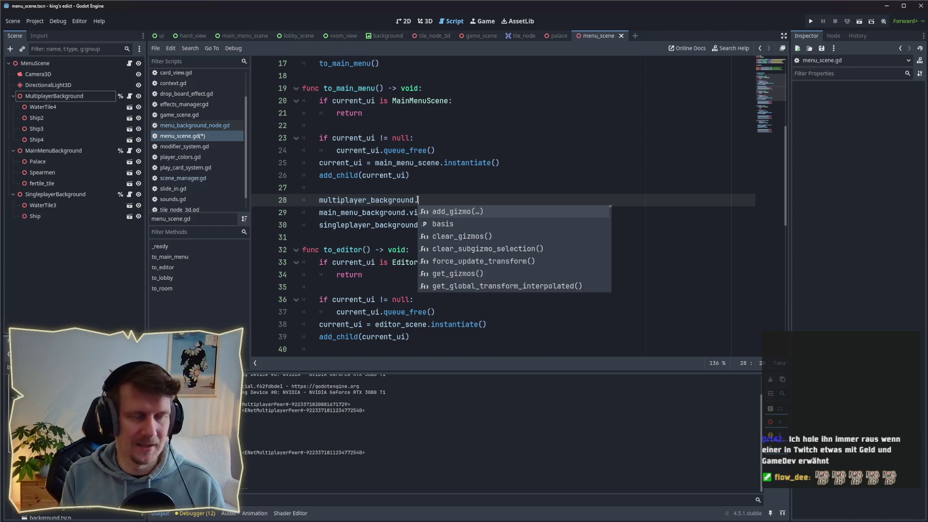
type("sli")
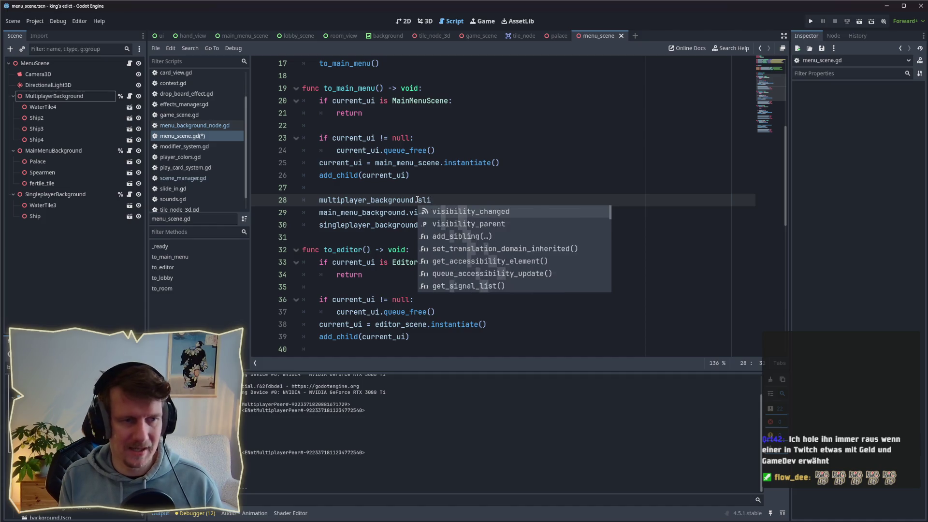
type("de_out")
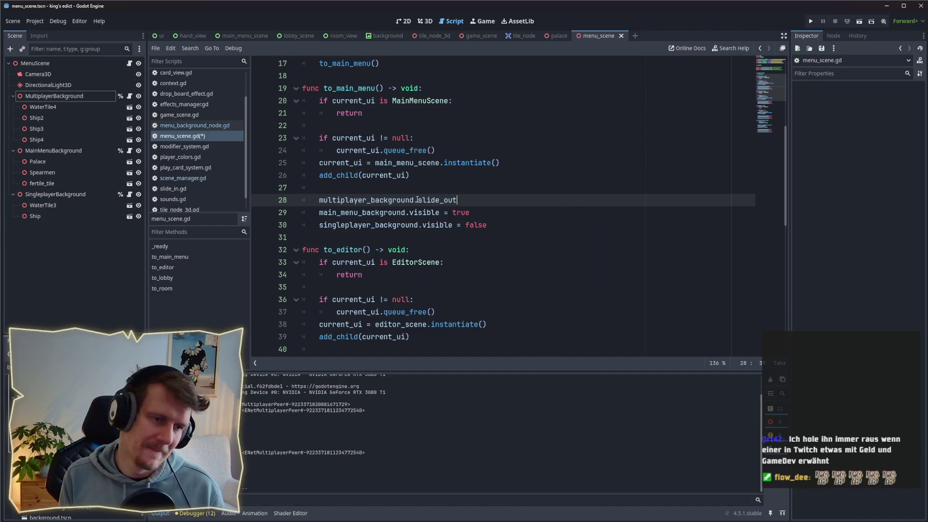
type("(")
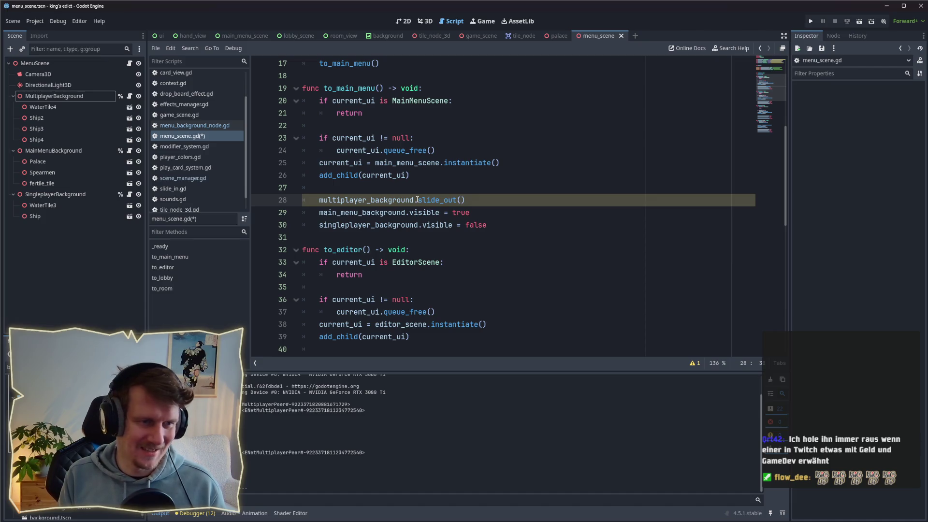
Step: Paste slide_out() over the visibility assignments on lines 29 and 30
mouse_move(465, 199)
left_mouse_down()
mouse_move(412, 200)
mouse_move(466, 212)
mouse_move(410, 213)
left_mouse_up()
key("ctrl+v")
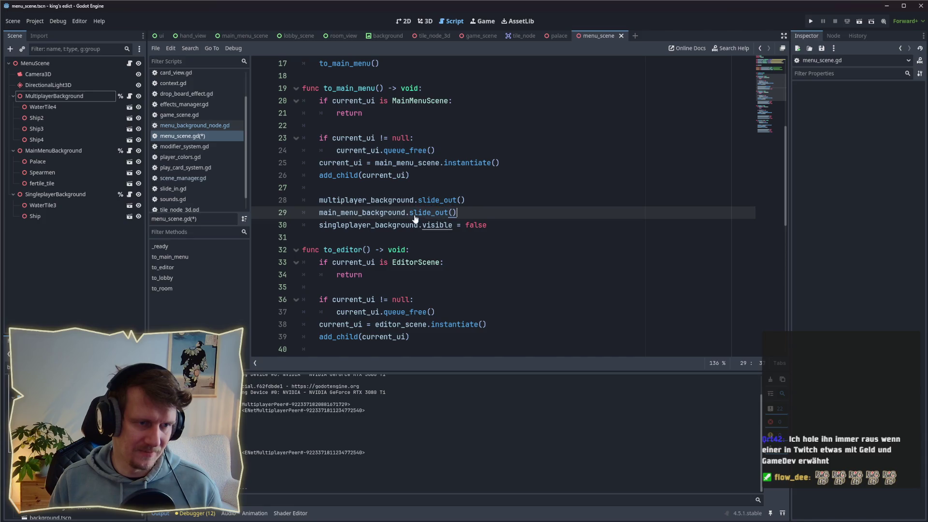
left_click_drag(487, 224, 422, 225)
type(".")
key("ctrl+v")
key("BackSpace")
Step: Change line 29's call to slide_in() so the main menu background slides in
double_click(438, 213)
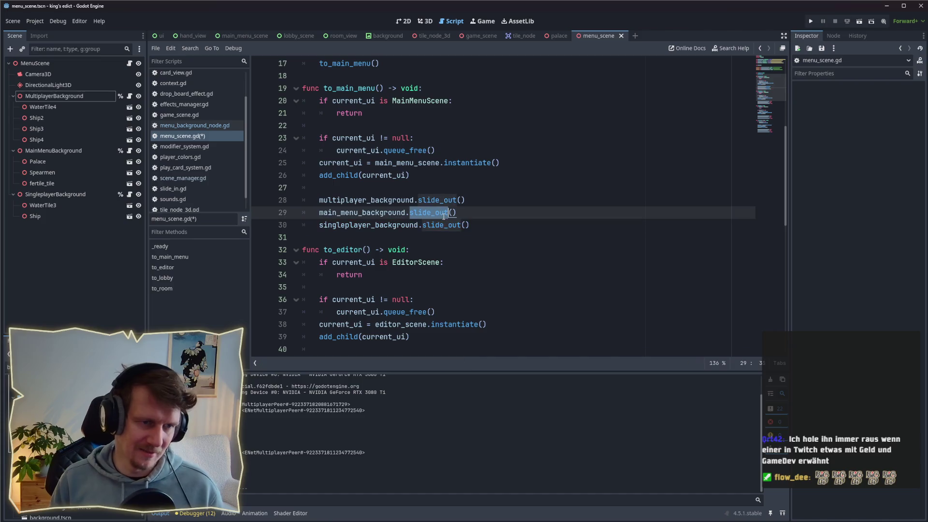
left_click(448, 212)
key("BackSpace")
key("BackSpace")
key("BackSpace")
type("in")
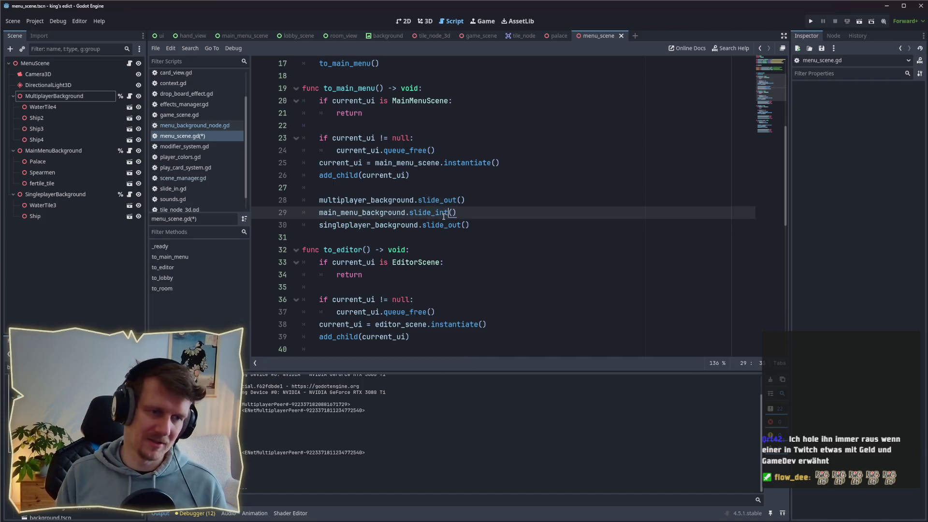
left_click(478, 217)
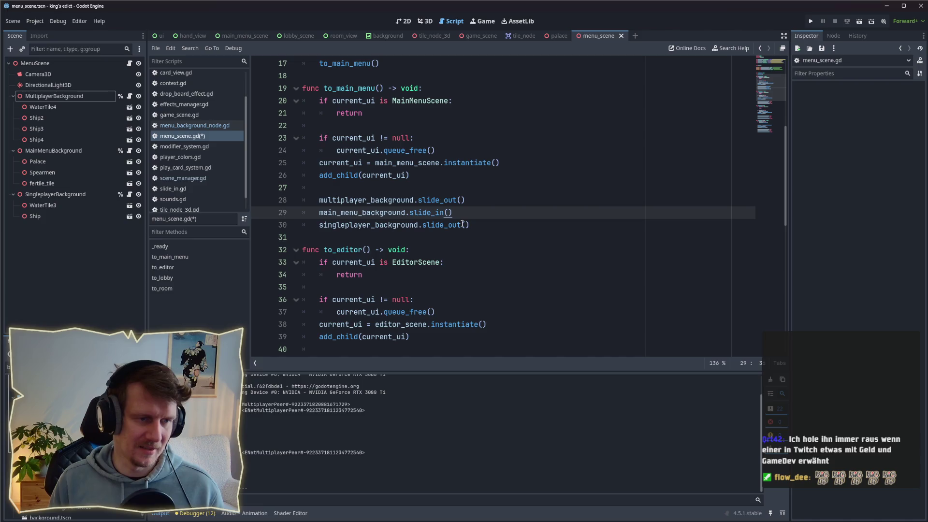
mouse_move(471, 225)
left_mouse_down()
mouse_move(309, 226)
mouse_move(294, 204)
left_mouse_up()
Step: Copy the three slide calls into to_editor and save the script
key("ctrl+c")
scroll(460, 276, "down", 5)
left_click_drag(487, 200, 302, 175)
key("ctrl+v")
scroll(458, 217, "down", 1)
key("ctrl+s")
Step: Paste the slide calls into to_lobby, changing line 42's slide_in to slide_out, and save
left_click_drag(488, 324, 280, 299)
key("ctrl+v")
double_click(427, 151)
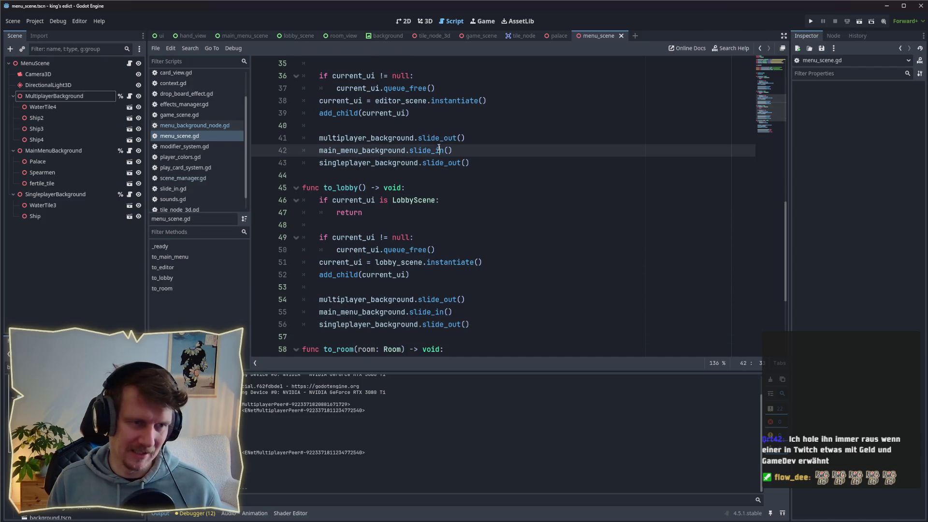
scroll(427, 153, "up", 1)
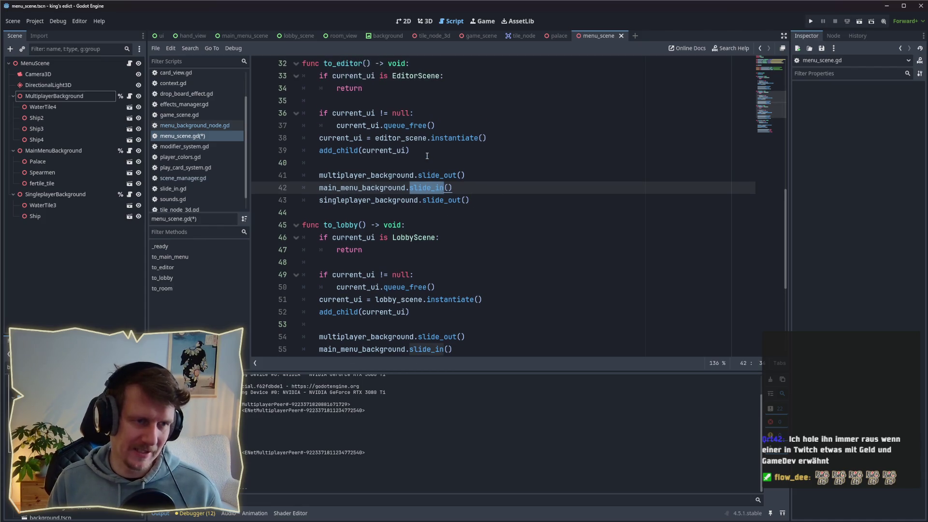
type("slide_out")
scroll(438, 228, "down", 2)
key("ctrl+s")
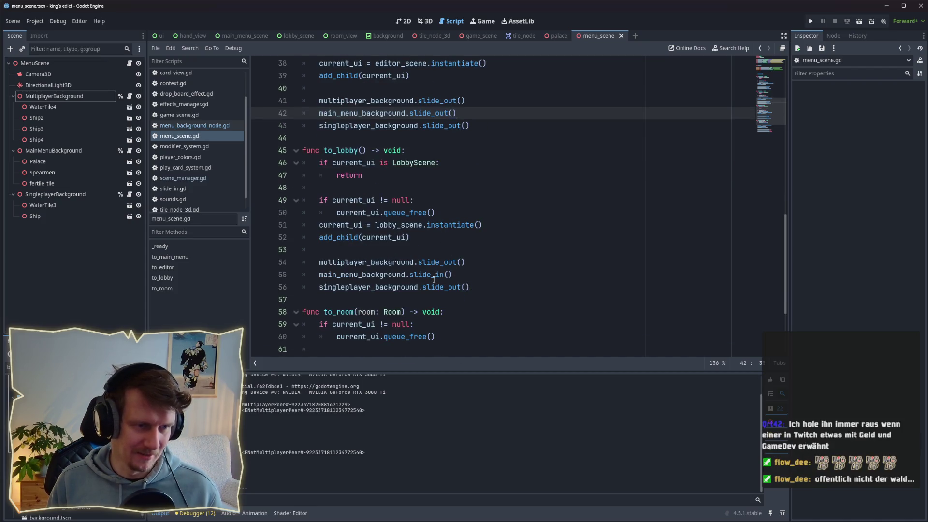
Step: Make line 54 call slide_in and line 55 call slide_out, then save
double_click(433, 277)
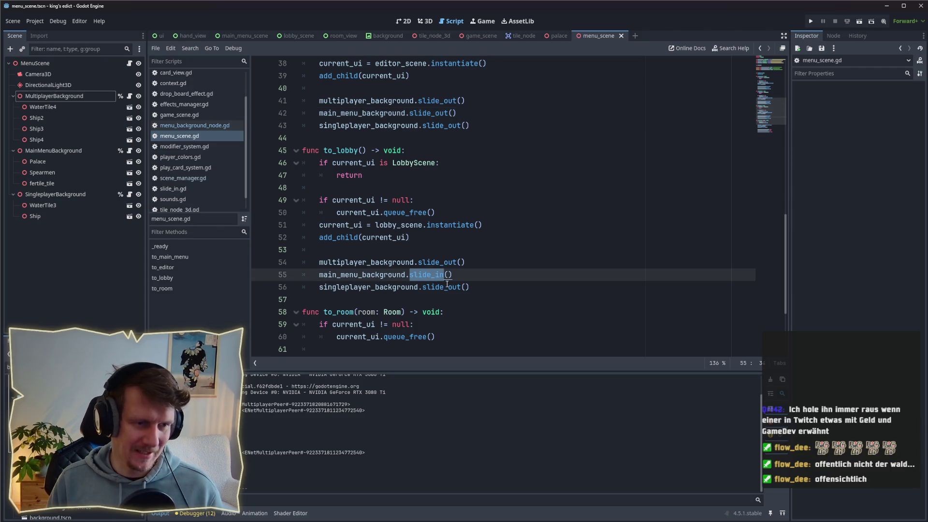
key("ctrl+c")
left_click(441, 286)
double_click(437, 261)
key("ctrl+v")
left_click(440, 287)
double_click(440, 287)
key("ctrl+c")
double_click(432, 274)
key("ctrl+v")
scroll(427, 267, "down", 2)
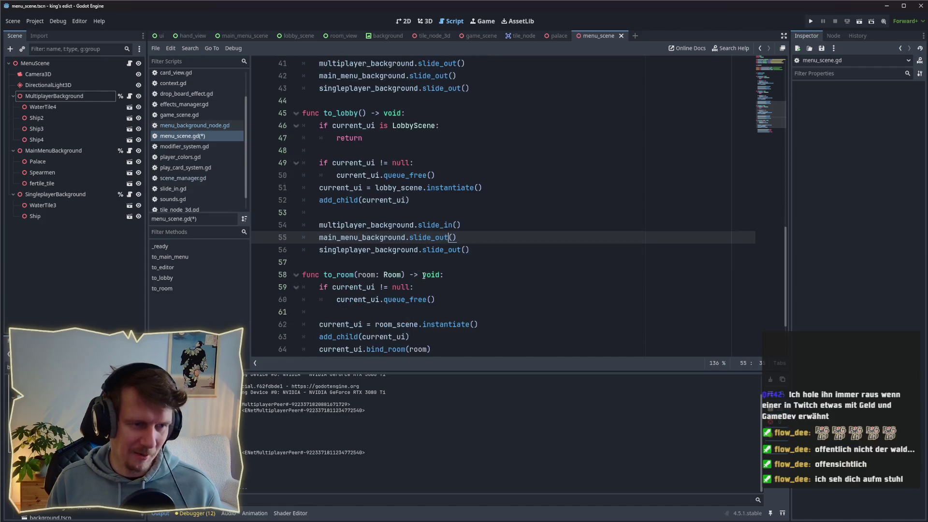
key("ctrl+s")
Step: Copy lines 54–56 over to_room's lines 66–68 and run the project
left_click_drag(471, 212, 267, 183)
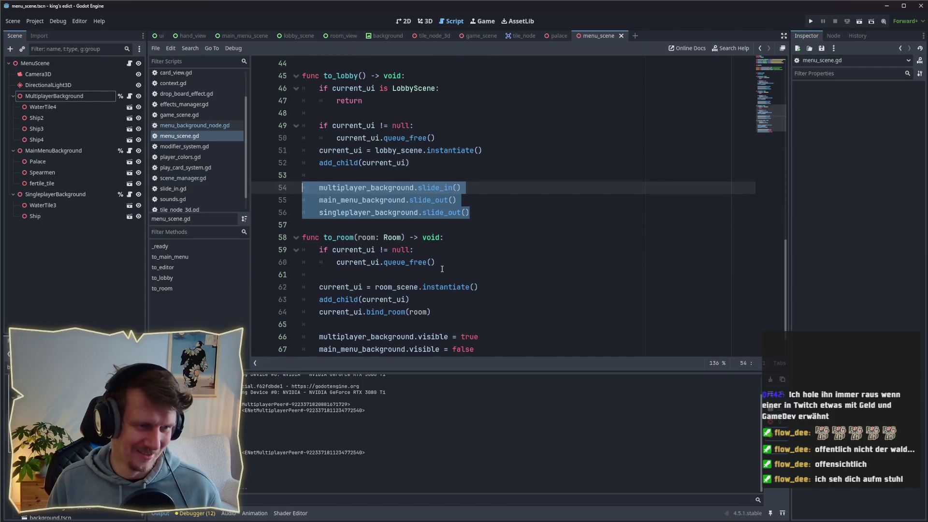
key("ctrl+c")
scroll(442, 268, "down", 1)
left_click_drag(471, 324, 311, 300)
key("ctrl+v")
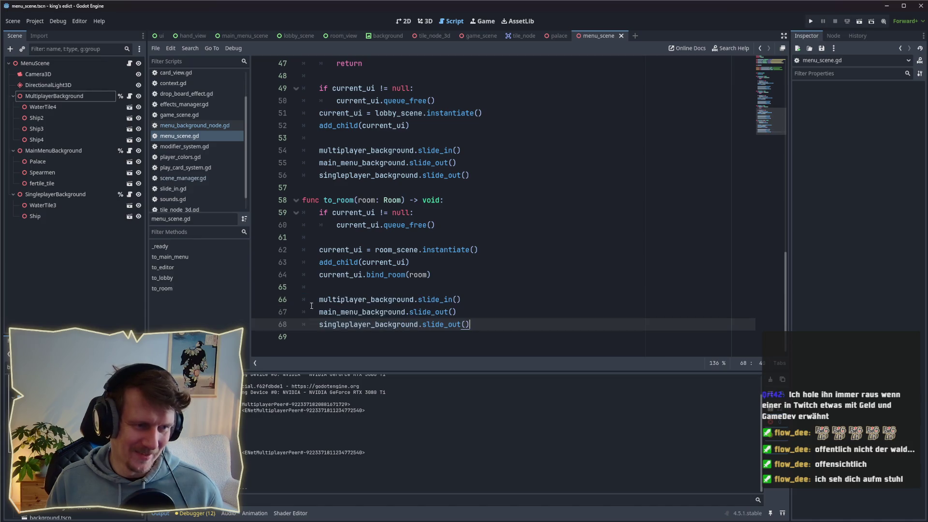
left_click(496, 307)
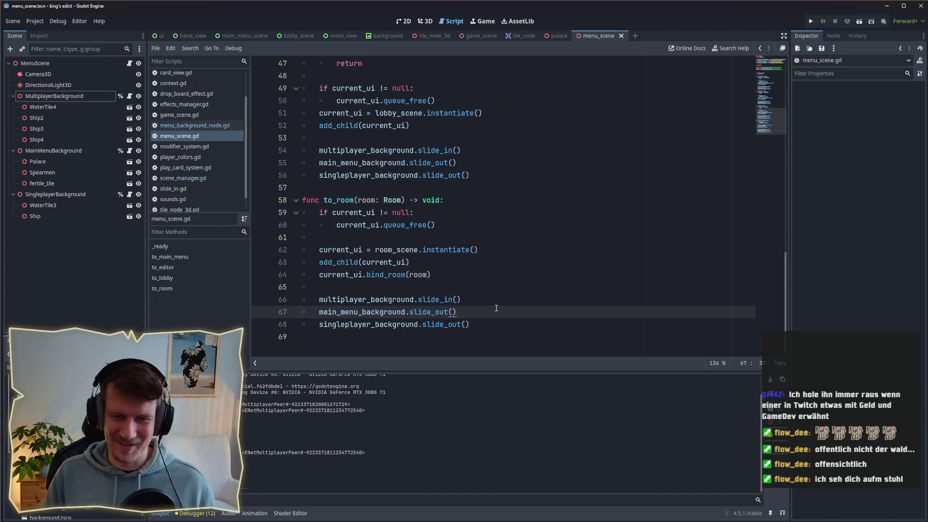
left_click(438, 288)
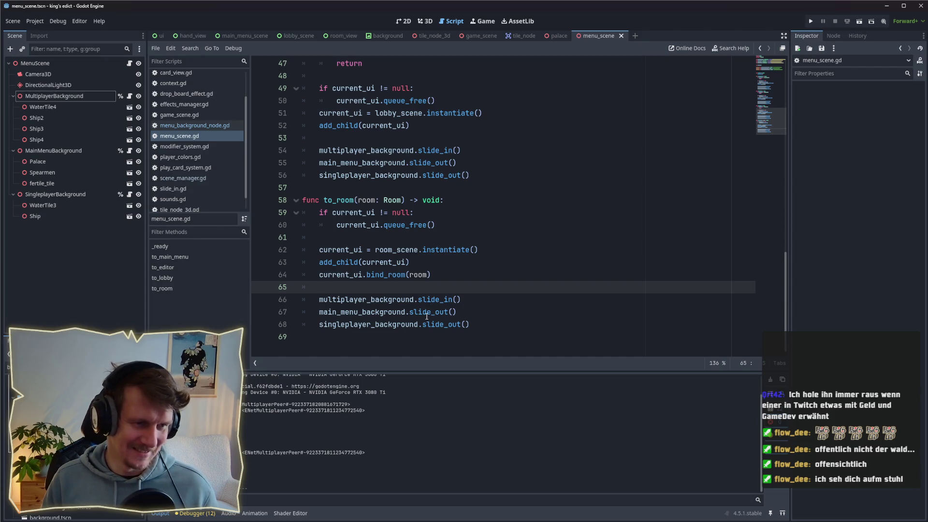
double_click(427, 313)
left_click(492, 300)
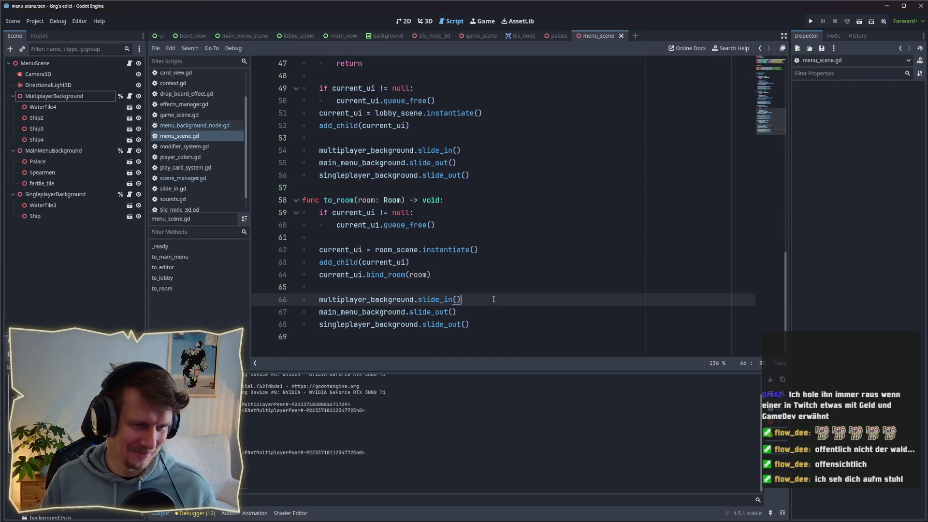
left_click(811, 20)
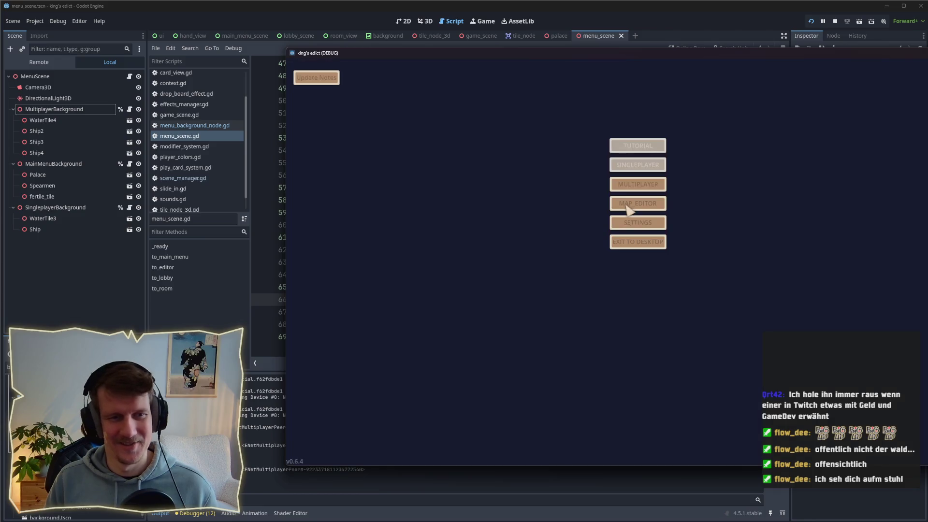
Step: Open MULTIPLAYER, go back to the main menu, open MULTIPLAYER again, then stop the game
left_click(626, 183)
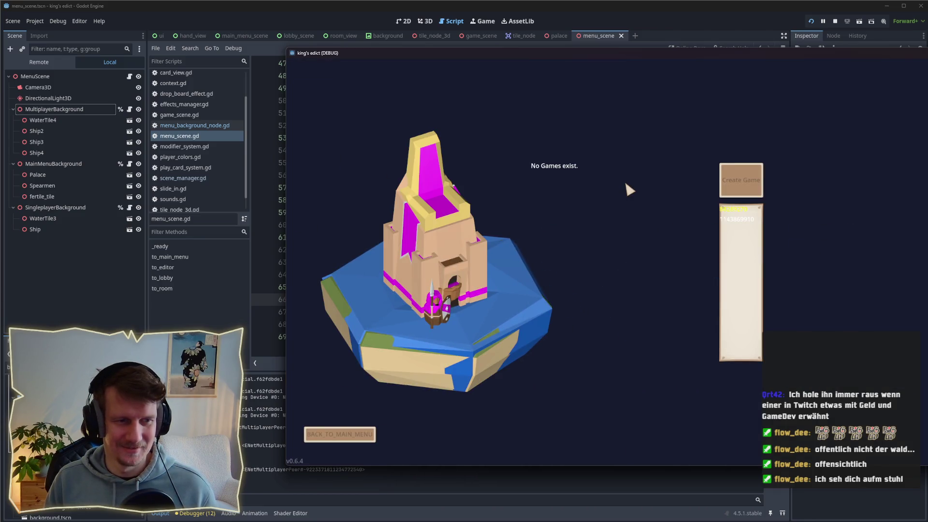
left_click(357, 434)
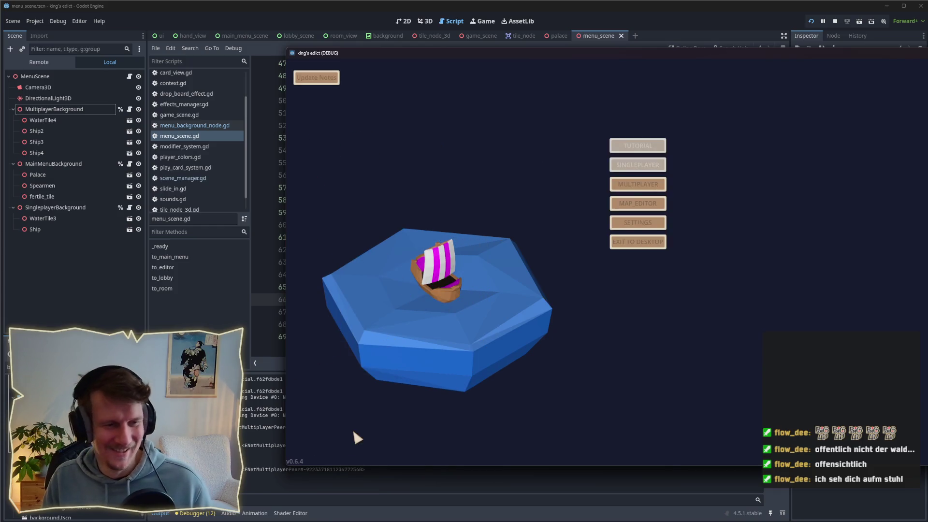
left_click(625, 188)
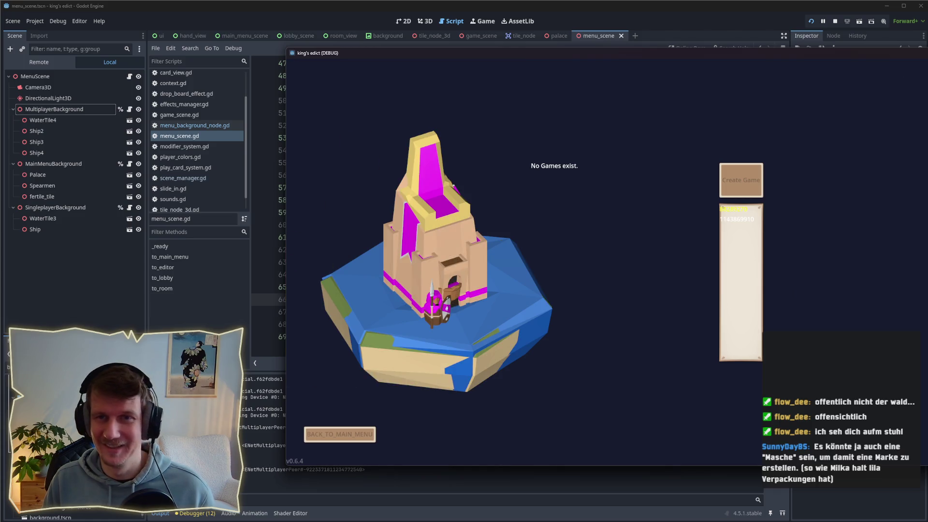
left_click(836, 21)
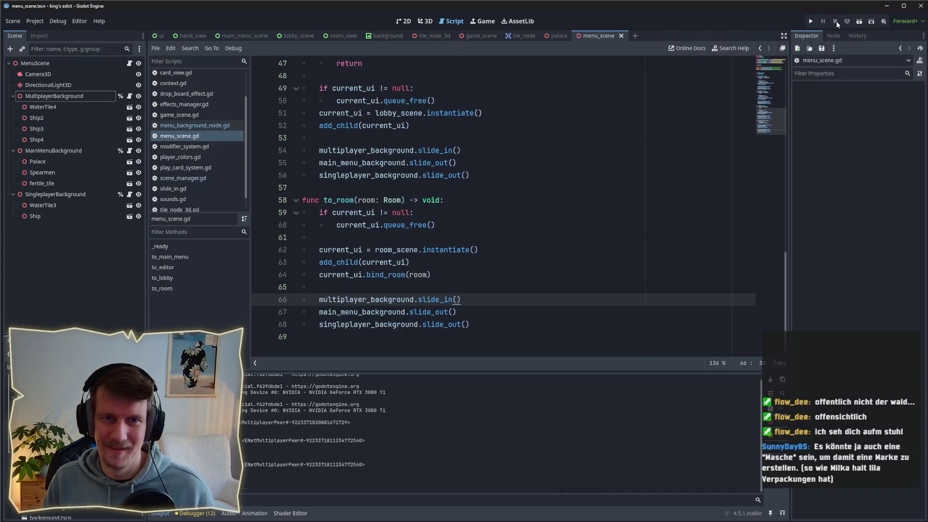
left_click(450, 226)
scroll(492, 226, "up", 3)
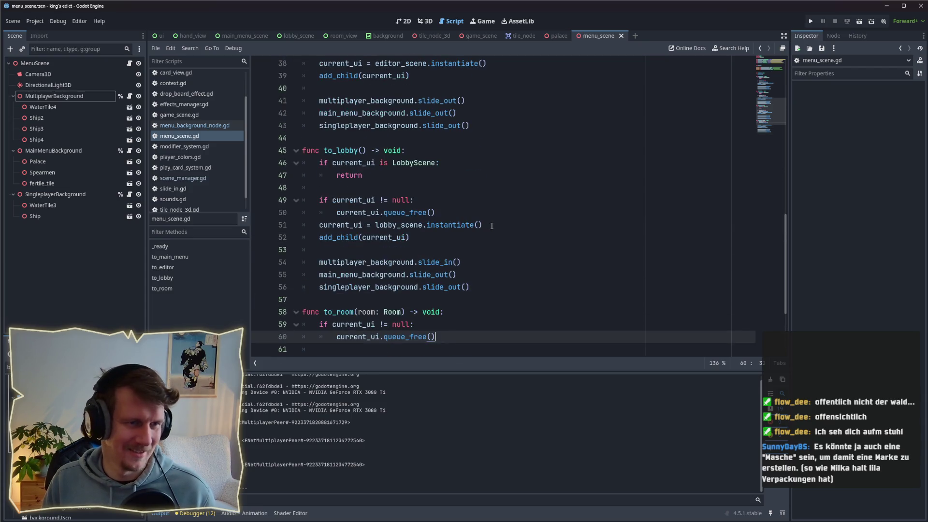
scroll(491, 226, "up", 1)
scroll(448, 186, "up", 6)
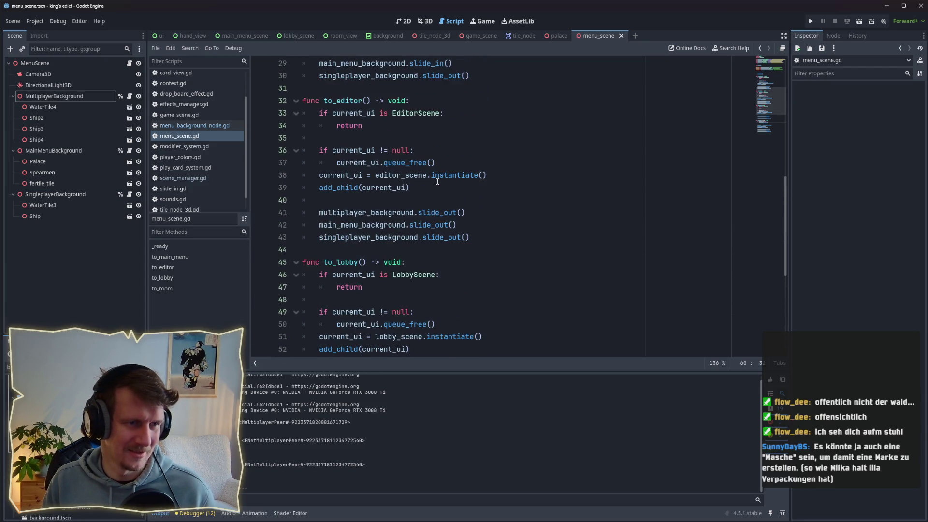
double_click(425, 211)
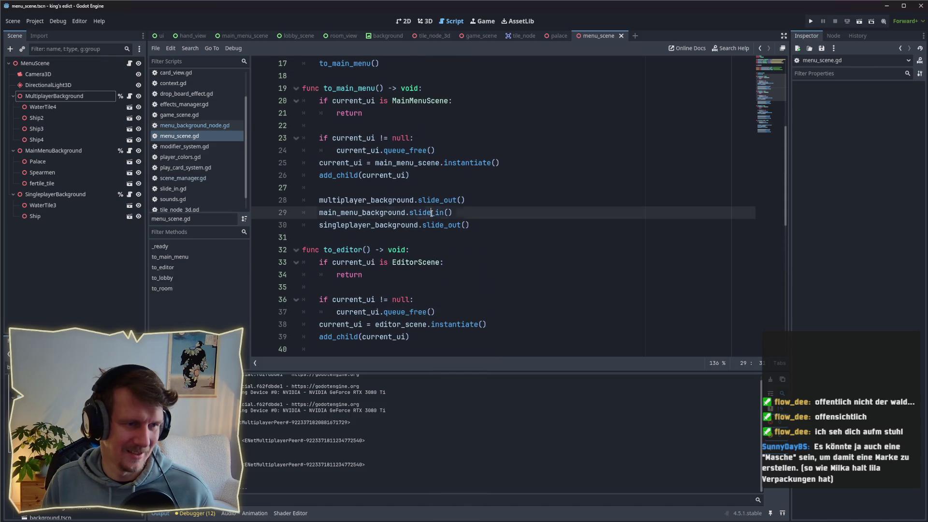
scroll(421, 203, "up", 1)
scroll(421, 200, "up", 1)
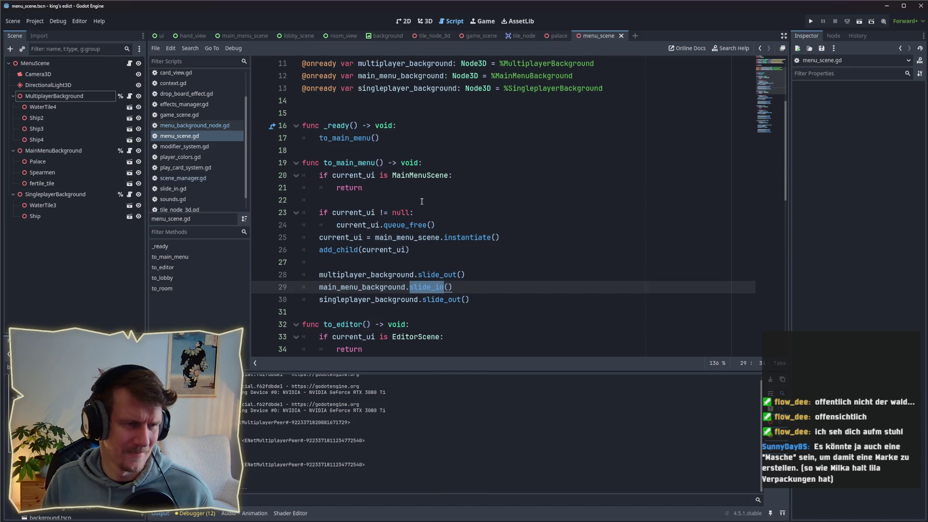
scroll(421, 201, "down", 8)
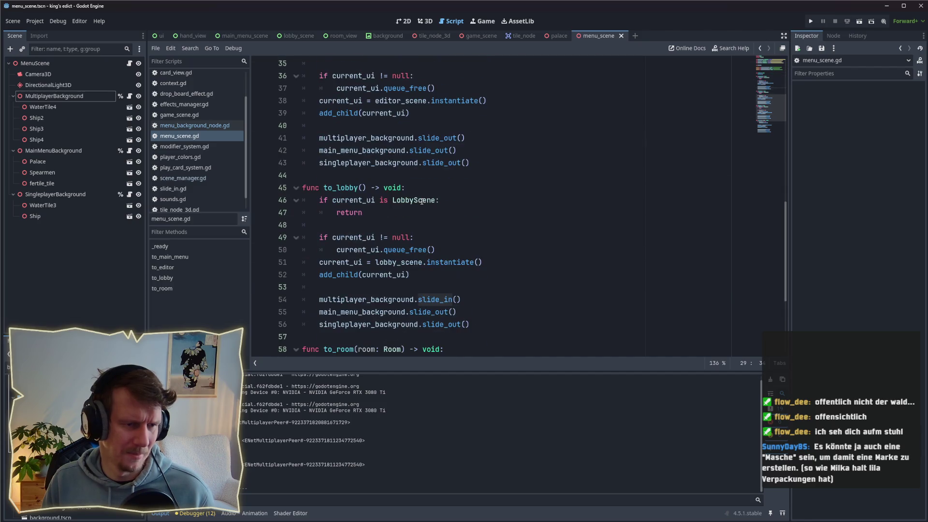
scroll(428, 170, "up", 2)
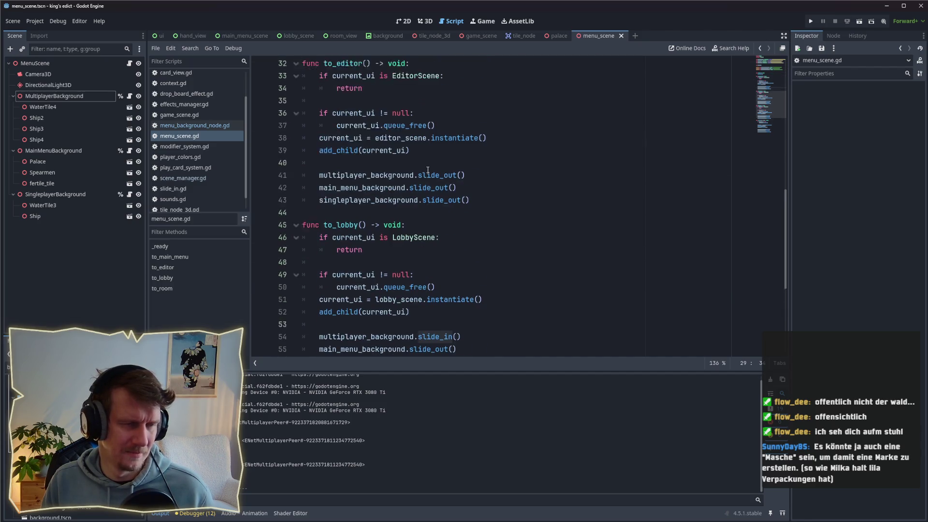
scroll(436, 203, "down", 4)
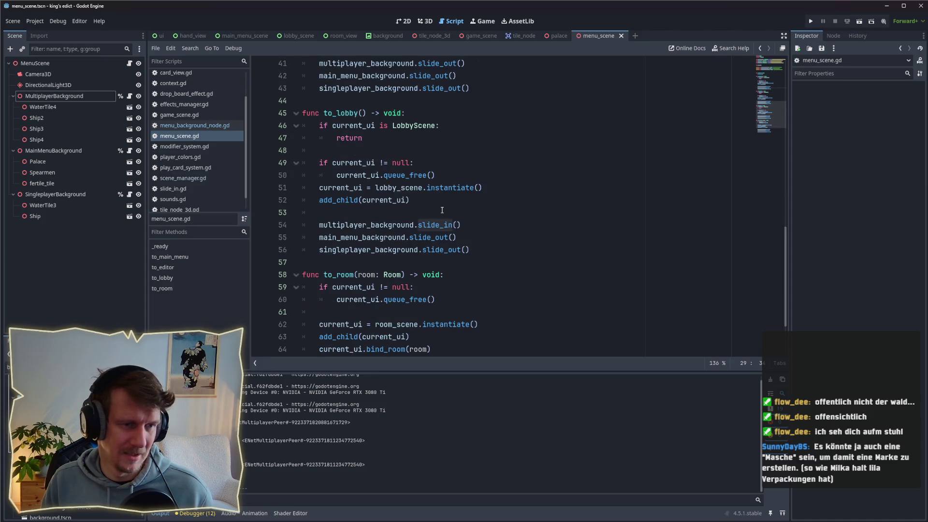
scroll(442, 210, "down", 1)
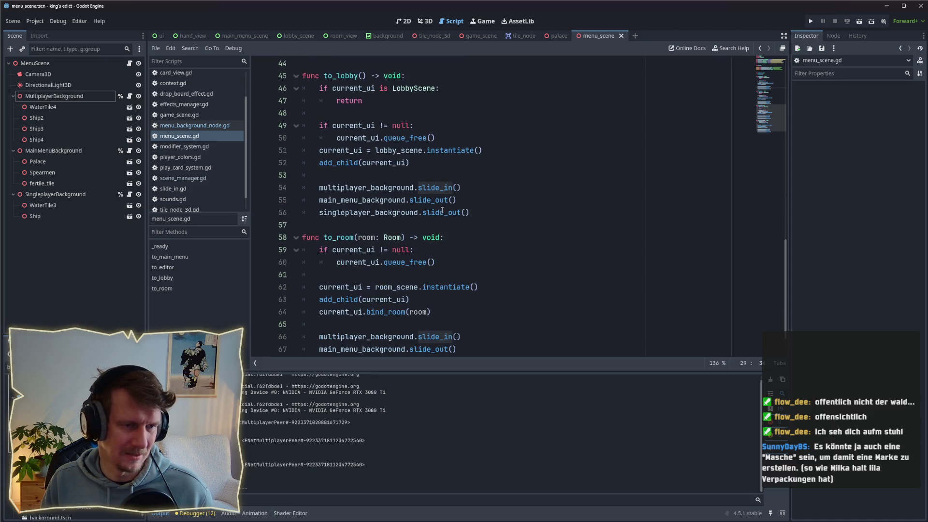
scroll(441, 211, "down", 1)
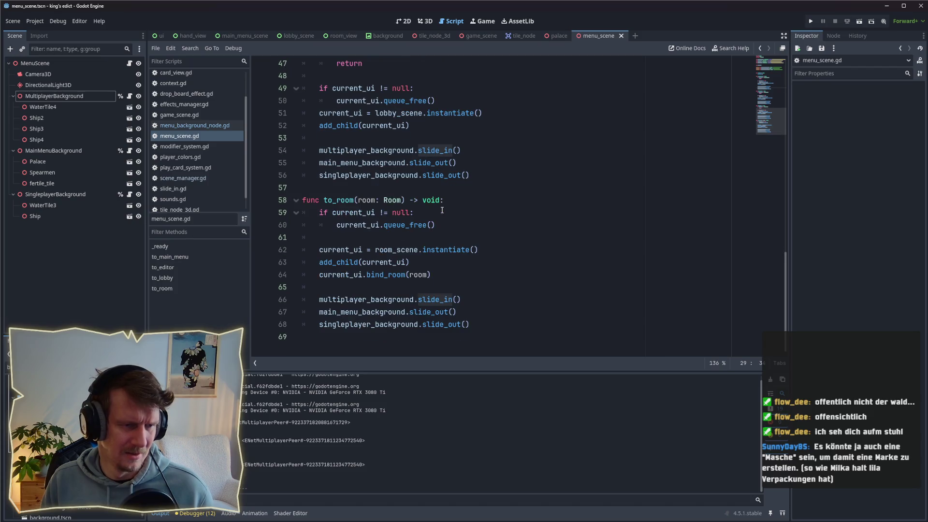
scroll(523, 187, "up", 8)
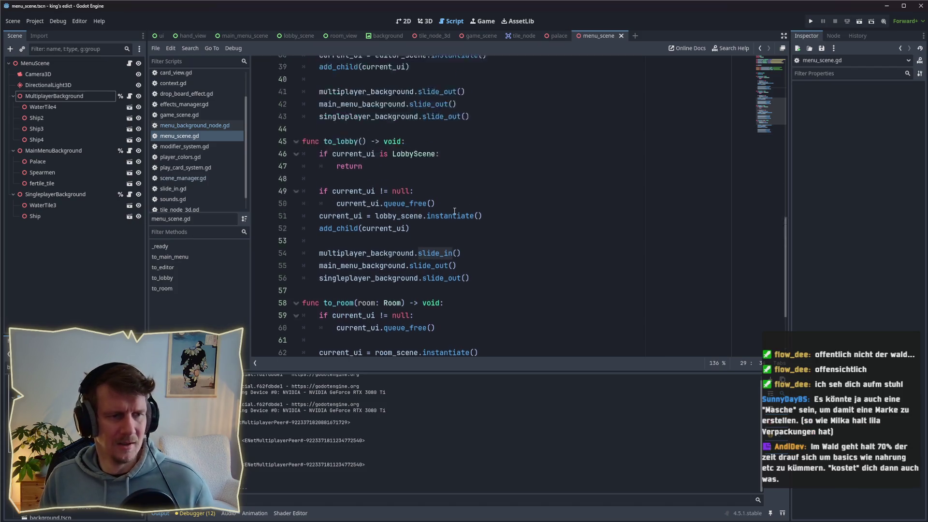
left_click(808, 22)
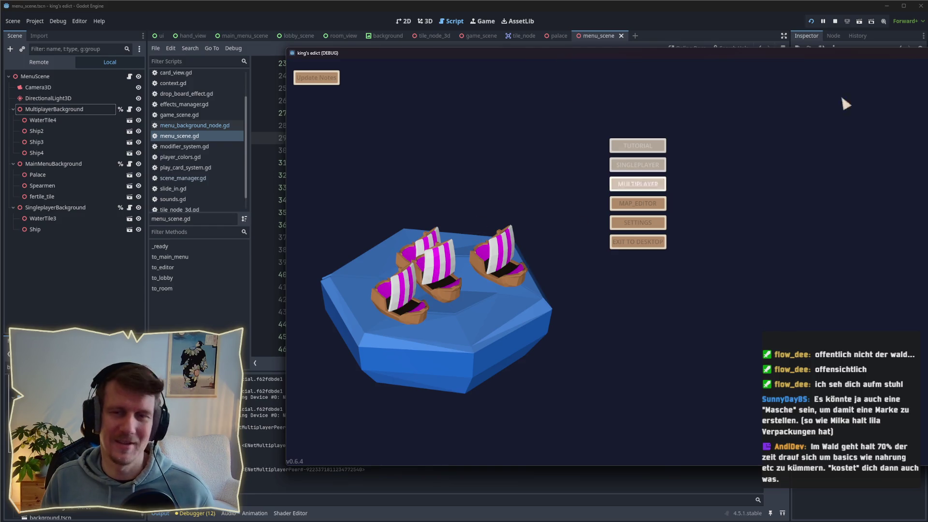
left_click(834, 21)
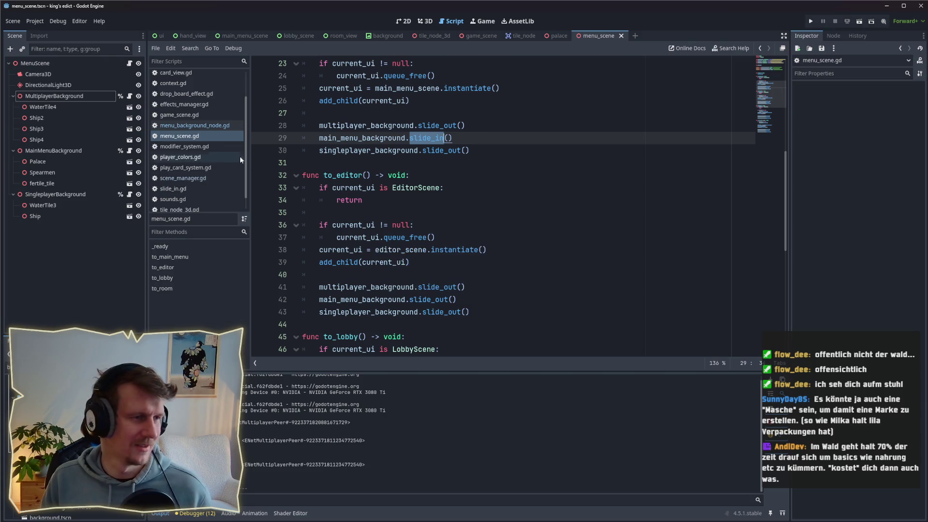
left_click(195, 125)
left_click(539, 276)
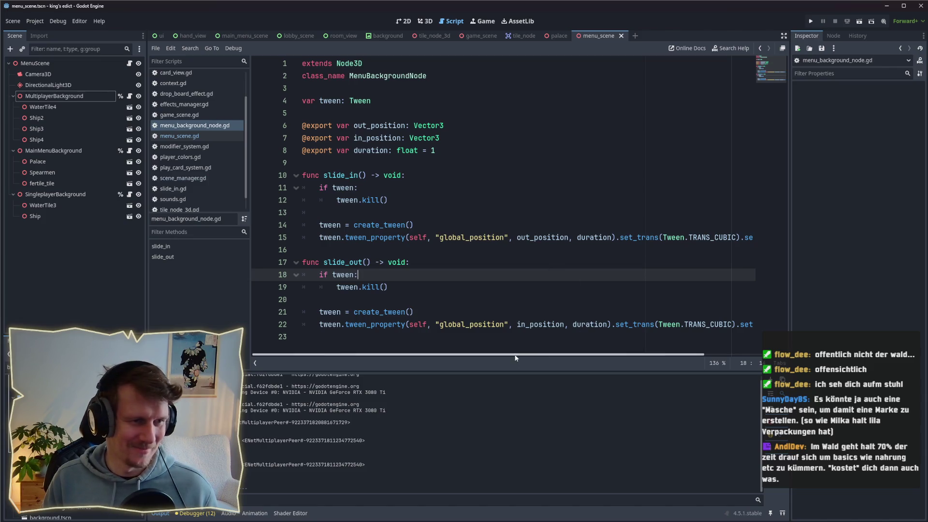
Step: Use in_position on line 15 and out_position on line 22, save, and run with F5
mouse_move(522, 354)
left_mouse_down()
mouse_move(635, 358)
mouse_move(531, 357)
left_mouse_up()
double_click(540, 324)
left_click(542, 240)
double_click(542, 238)
key("ctrl+v")
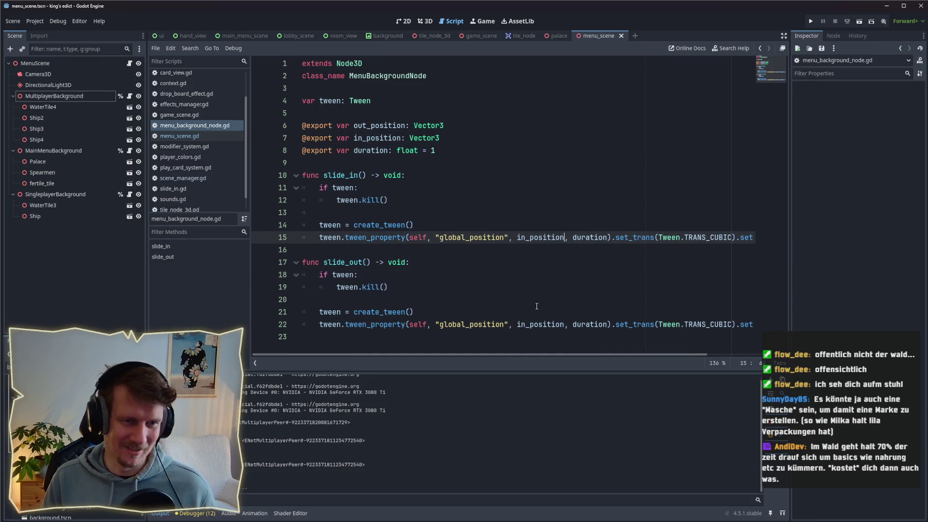
left_click(525, 325)
key("BackSpace")
key("BackSpace")
type("out")
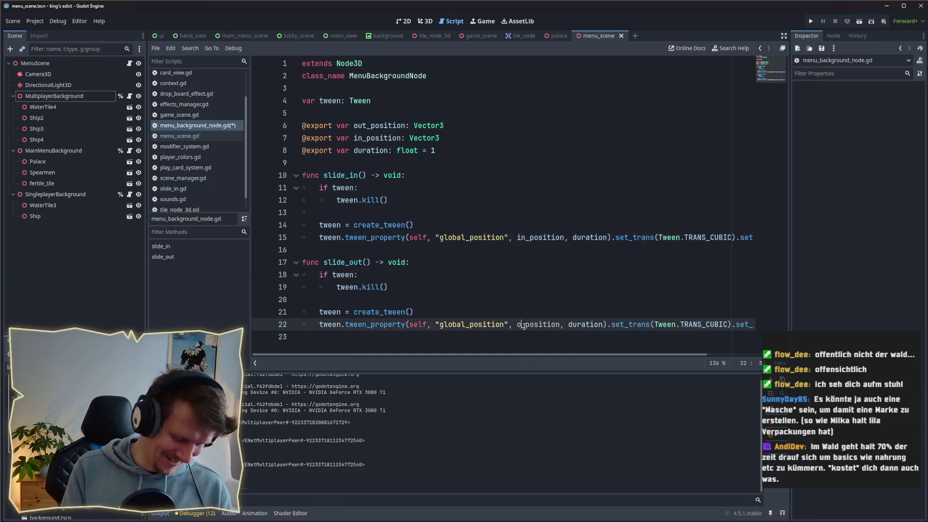
key("Escape")
key("Up")
key("Up")
key("ctrl+s")
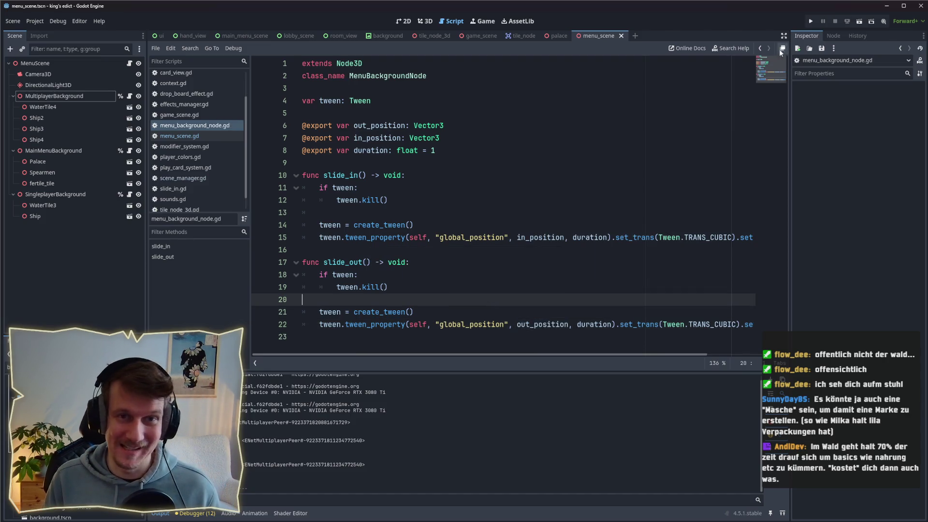
key("F5")
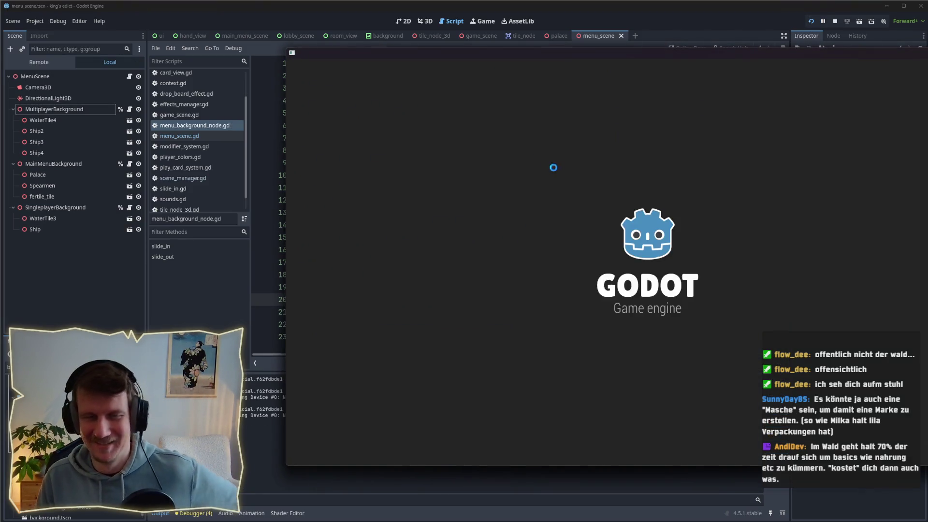
Step: Move the game window left and toggle MULTIPLAYER and Escape three times, watching the backgrounds swap
left_click_drag(661, 54, 466, 54)
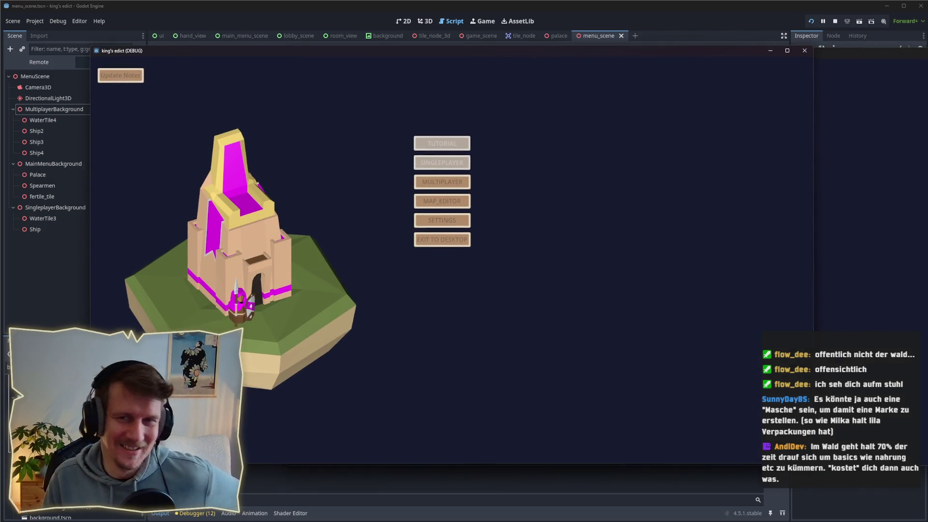
left_click(453, 182)
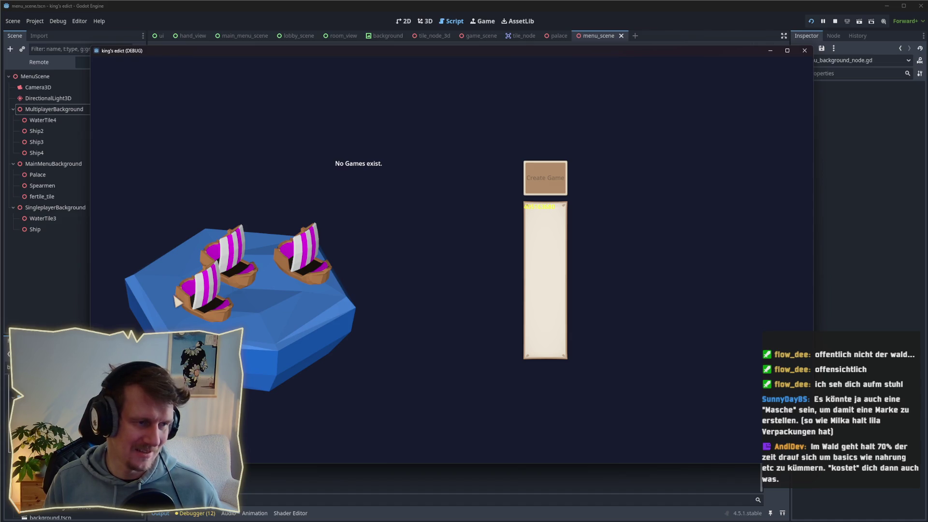
key("Escape")
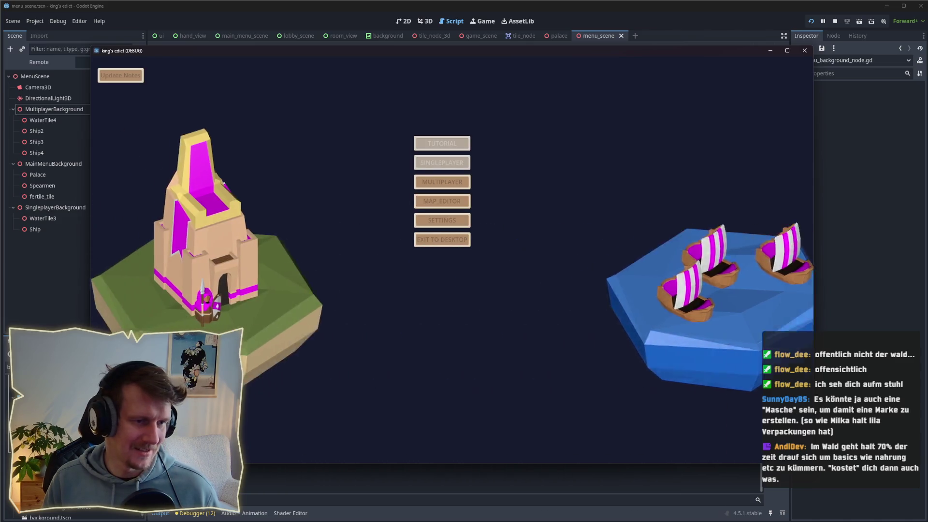
left_click(425, 183)
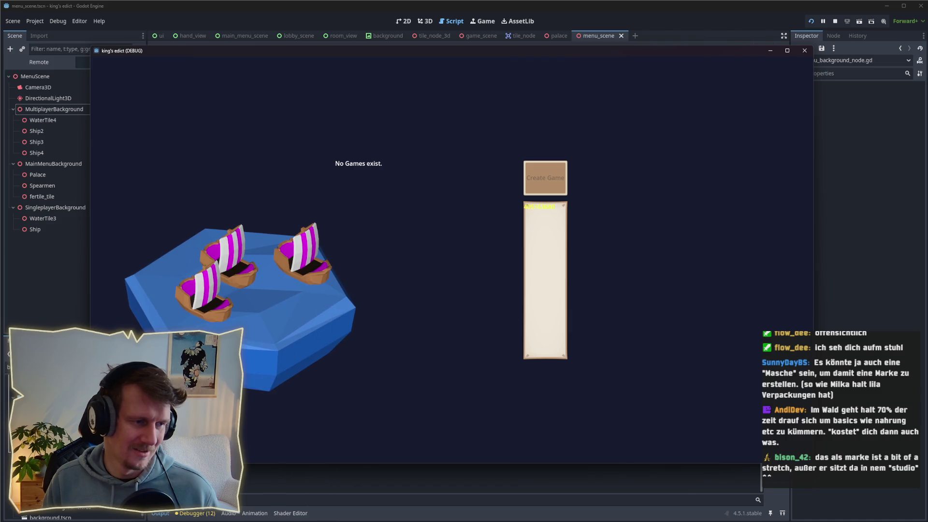
key("Escape")
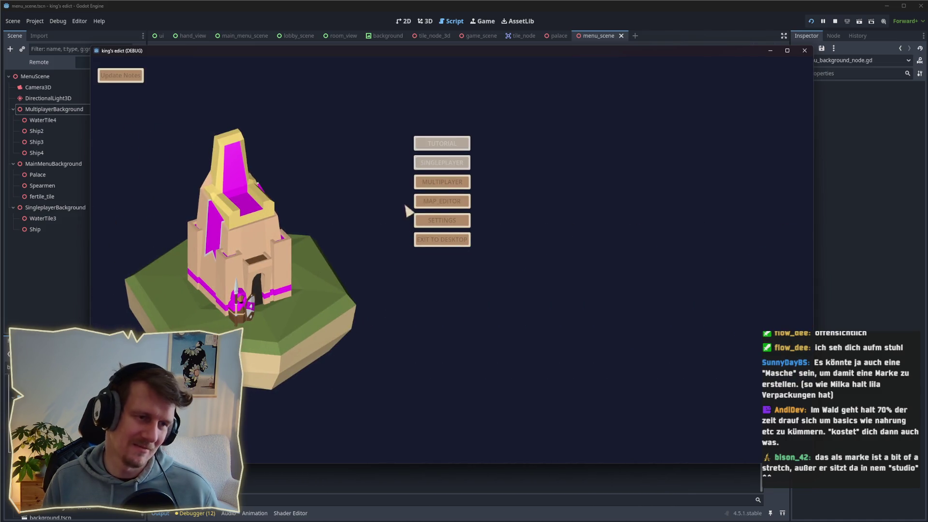
left_click(427, 182)
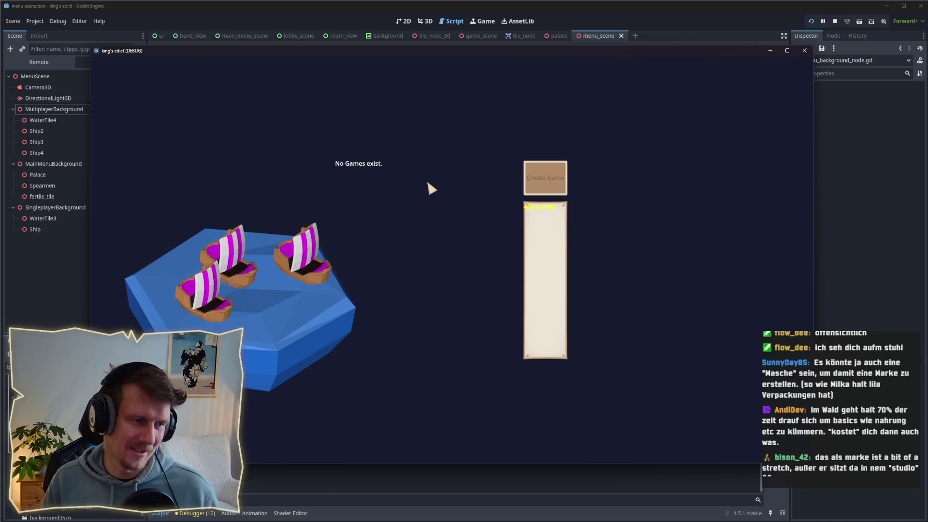
key("Escape")
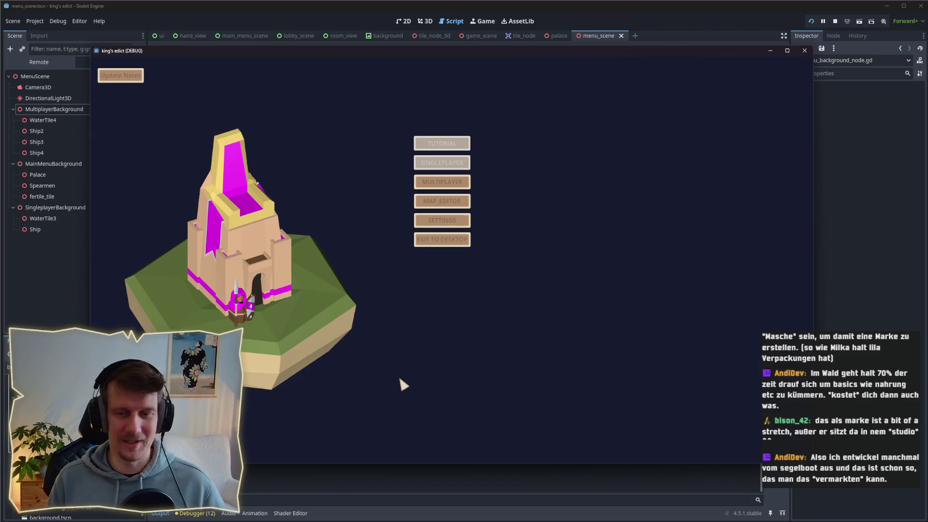
Step: Retest four more round trips between the ships lobby and the palace main menu
left_click(441, 182)
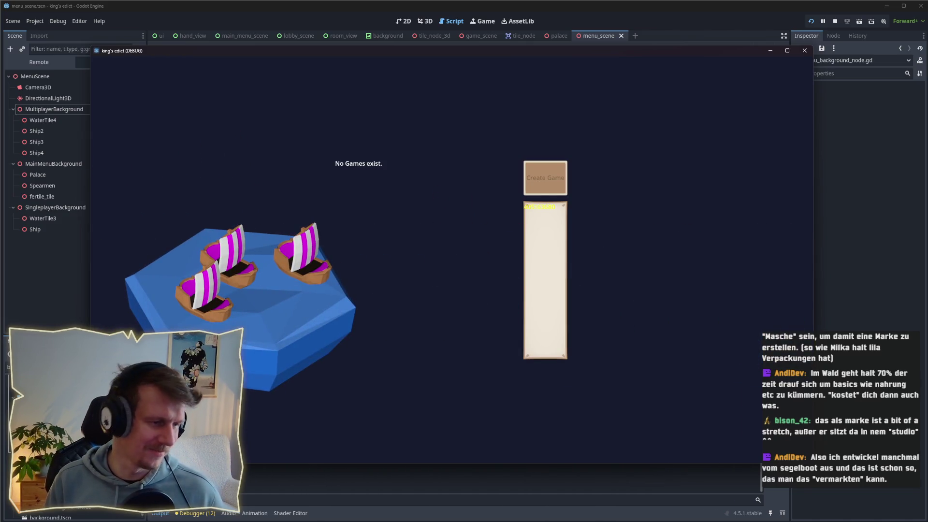
key("Escape")
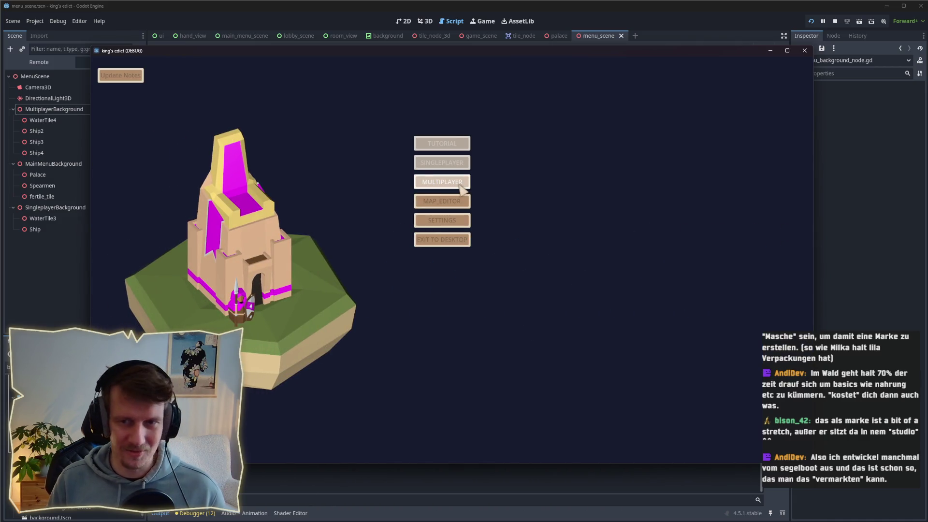
left_click(460, 184)
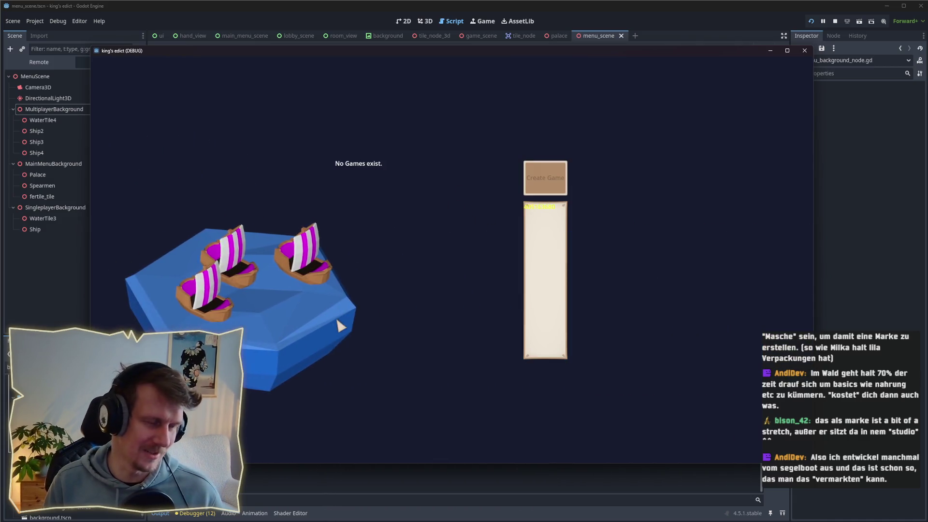
key("Escape")
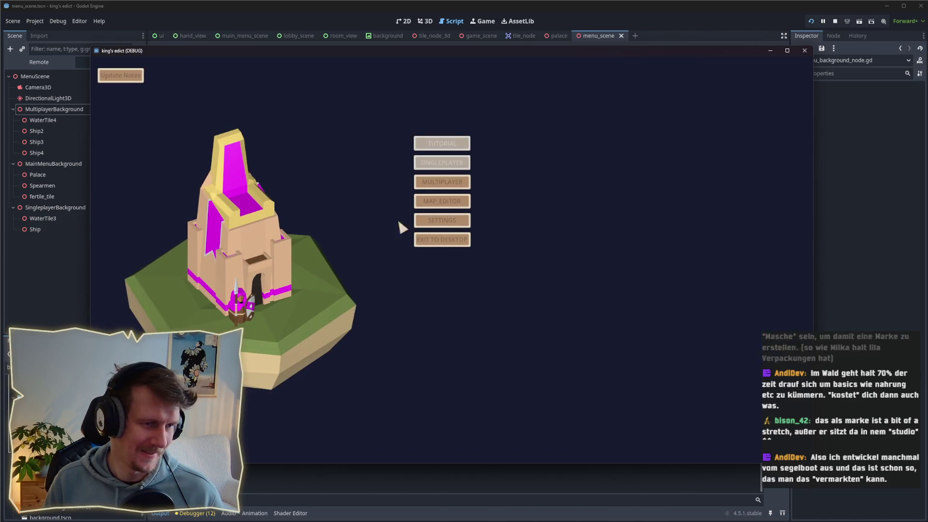
left_click(437, 183)
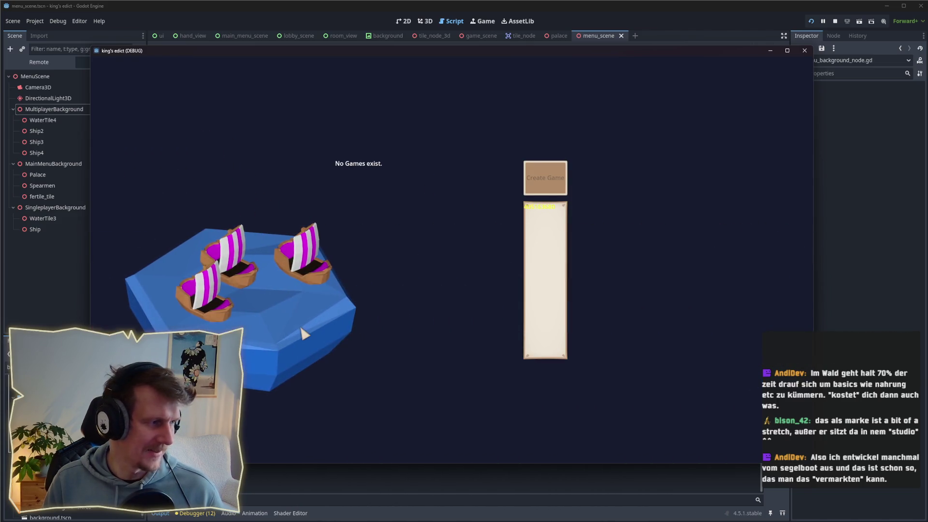
key("Escape")
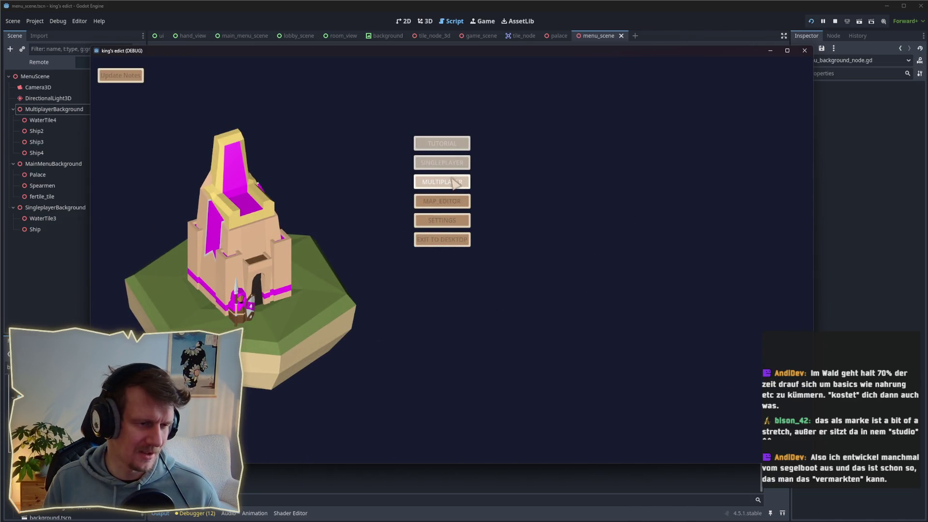
left_click(453, 180)
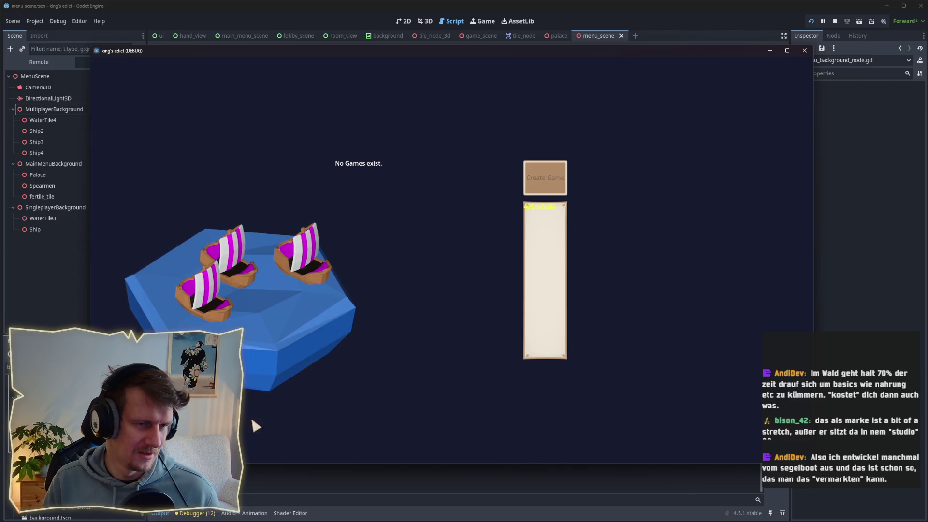
key("Escape")
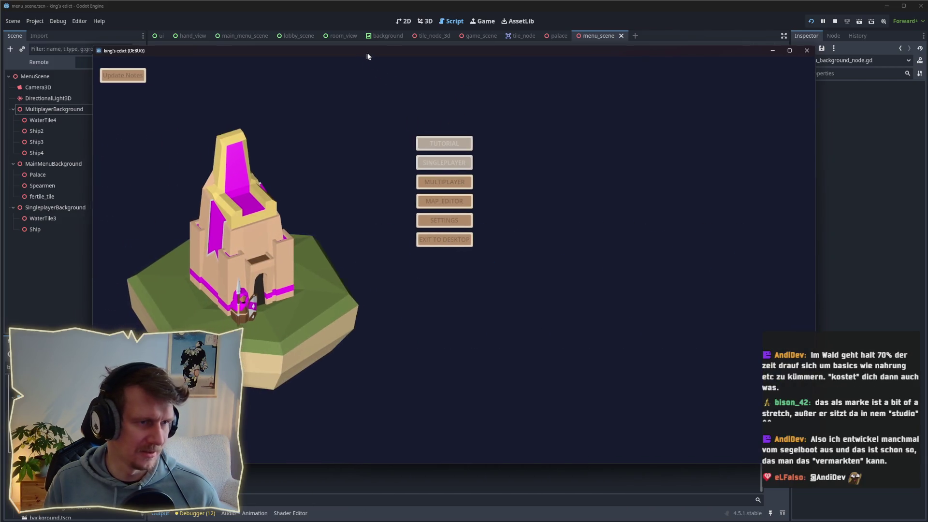
left_click_drag(369, 54, 430, 56)
left_click(497, 182)
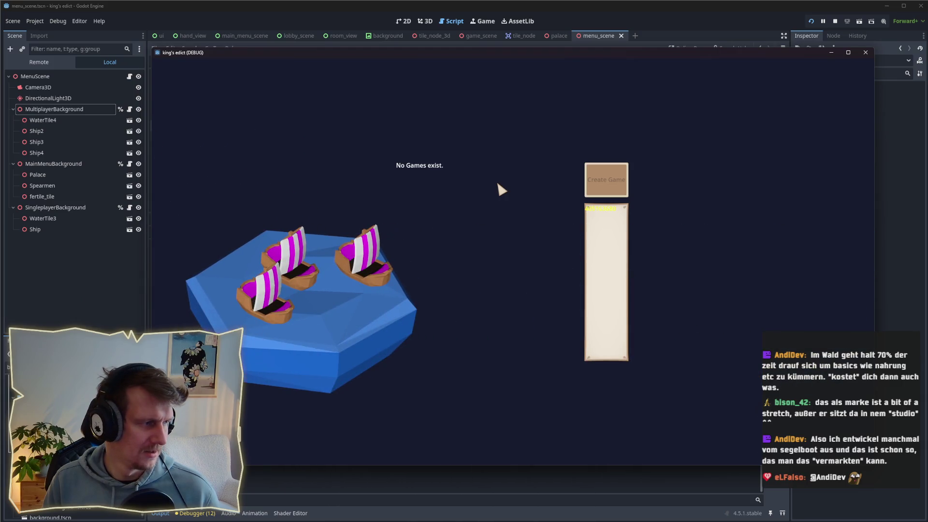
key("Escape")
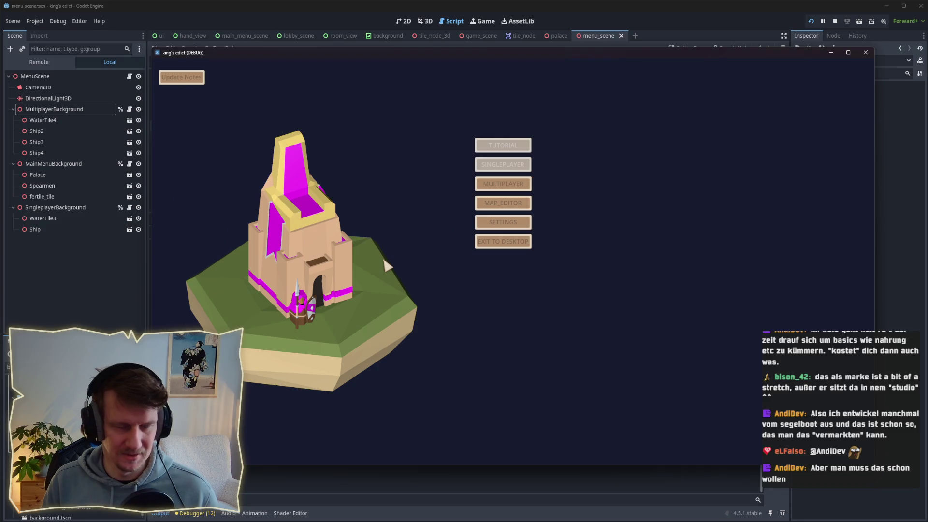
left_click(495, 185)
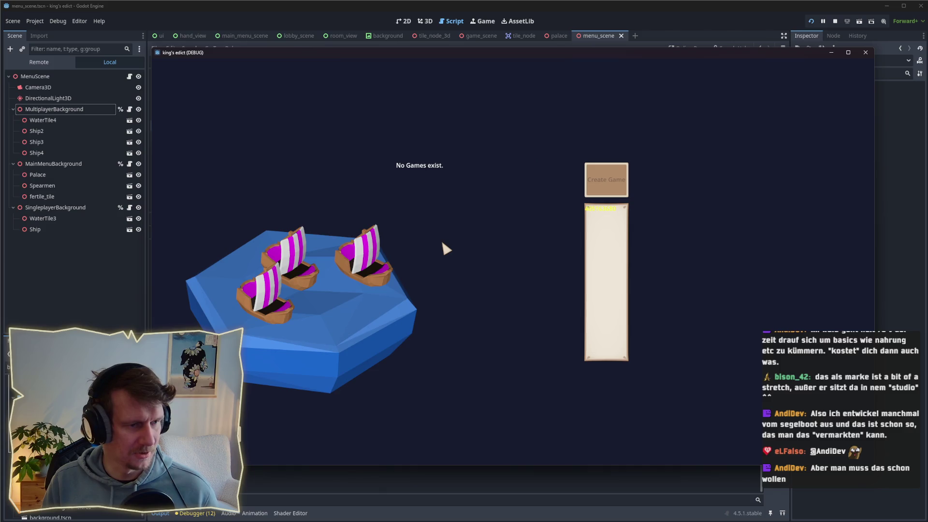
key("Escape")
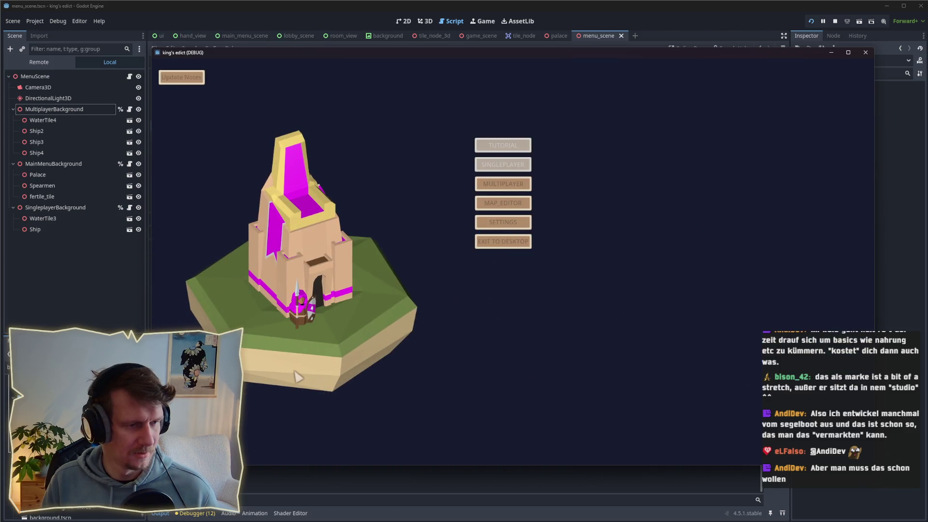
left_click(482, 184)
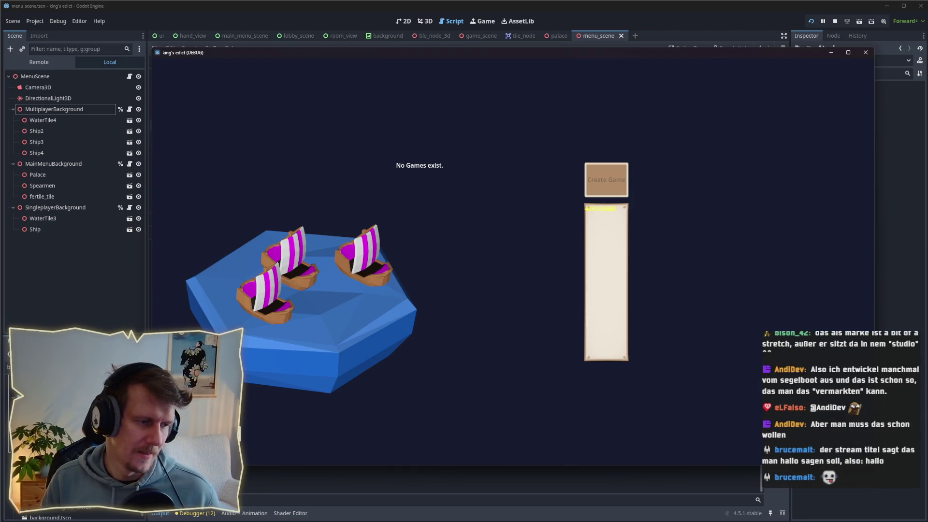
key("Escape")
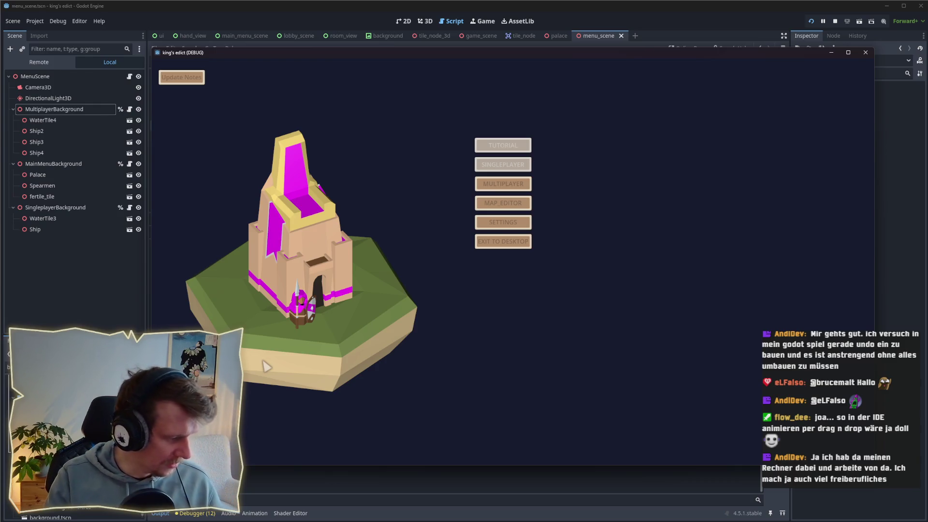
Step: Lower the volume, toggle MULTIPLAYER and the main menu four times, then stop the game
key("XF86AudioLowerVolume")
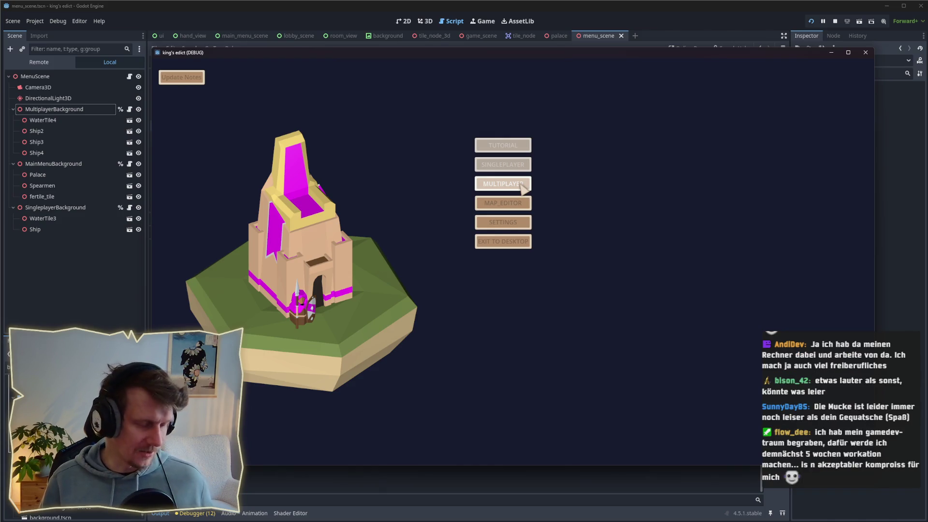
left_click(522, 184)
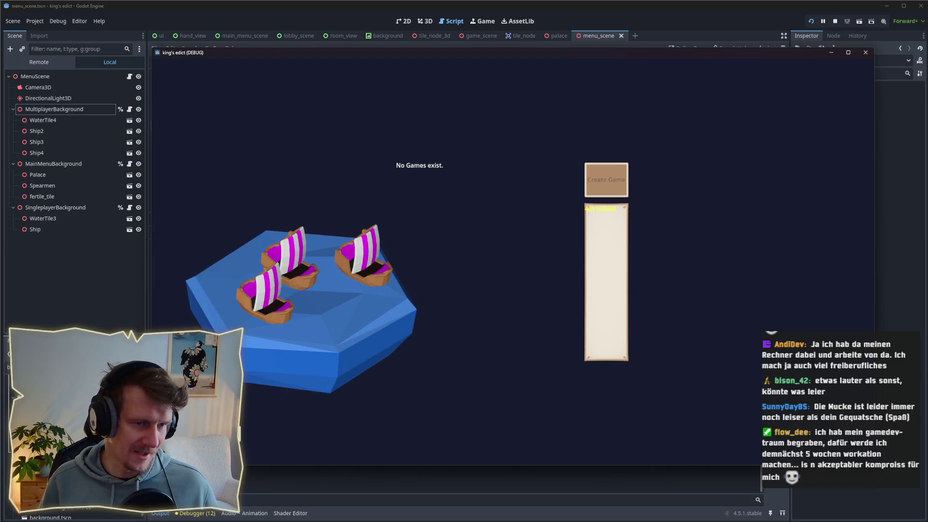
key("Escape")
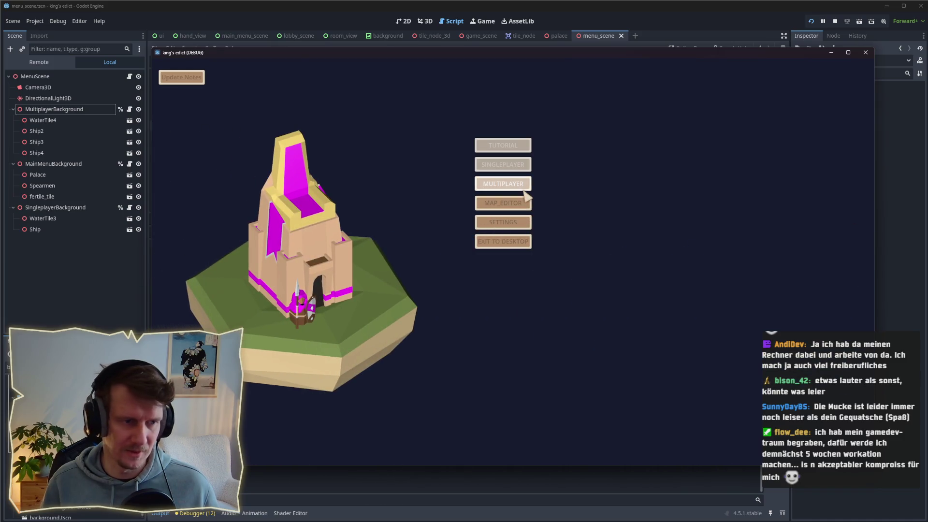
left_click(524, 190)
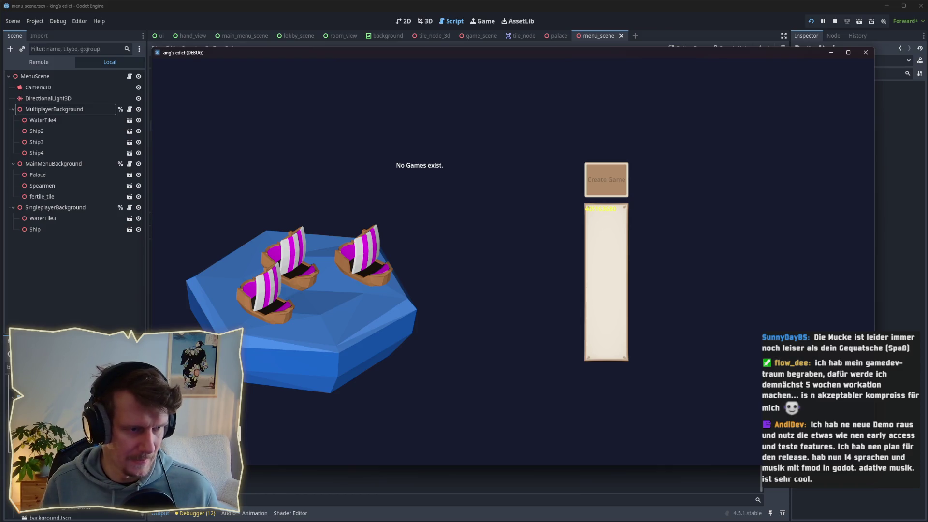
key("Escape")
left_click(498, 182)
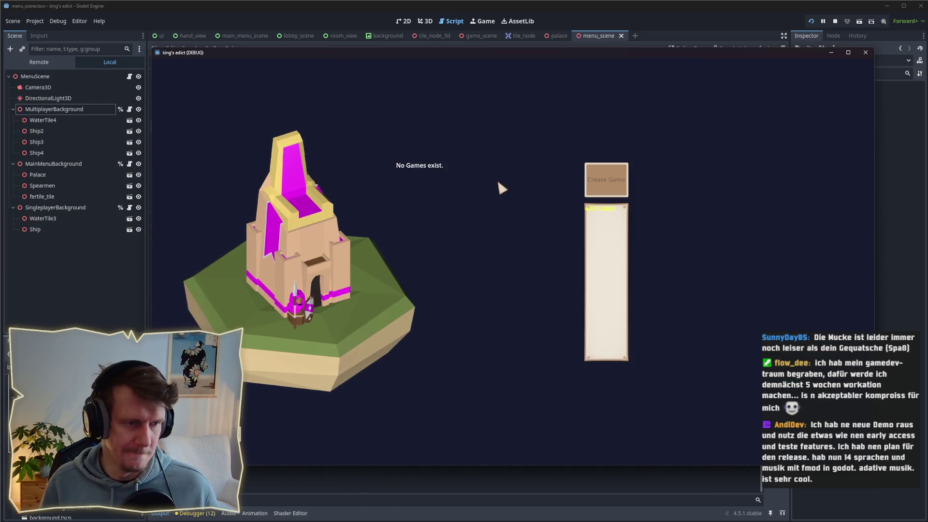
key("Escape")
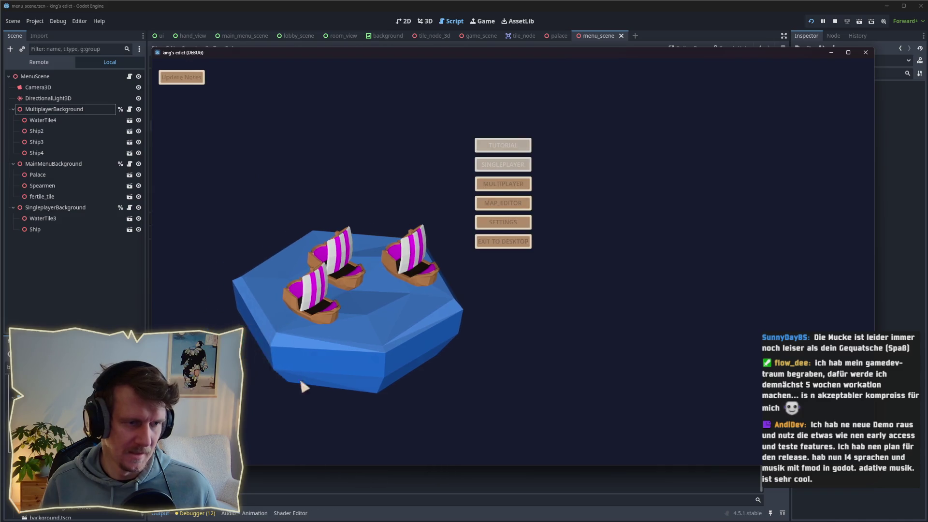
left_click(486, 183)
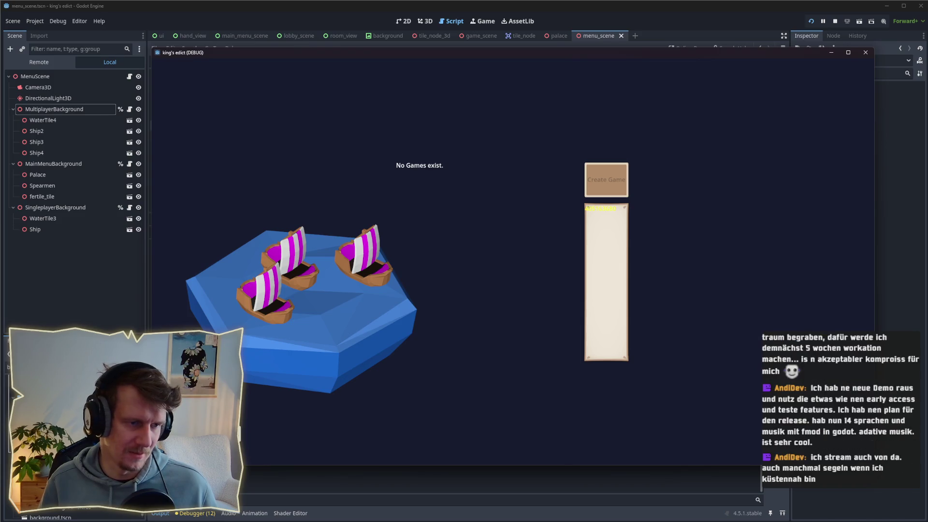
key("Escape")
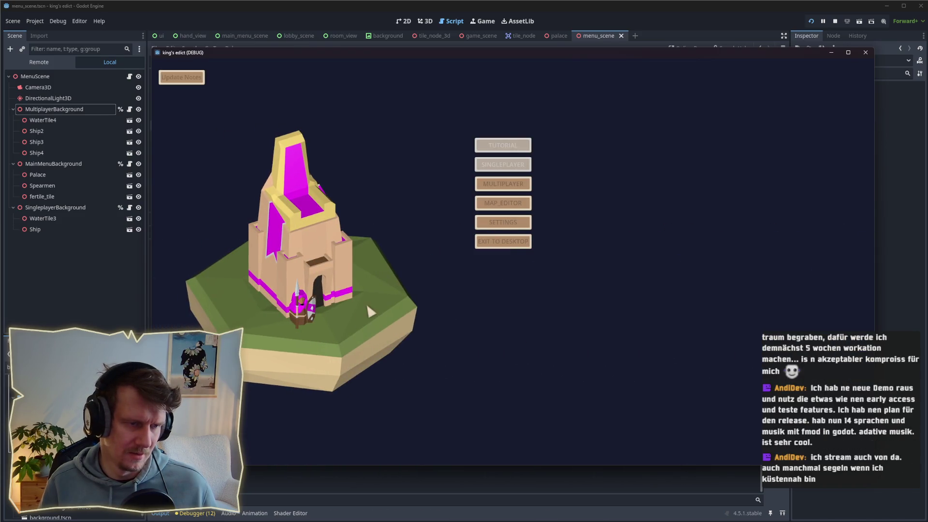
left_click(835, 21)
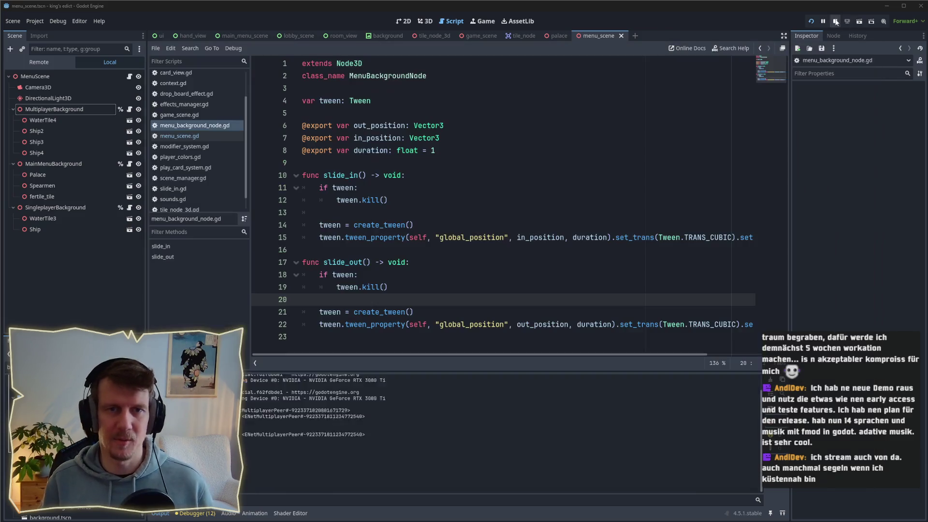
Step: Change line 15's slide-in ease to Tween.EASE_IN_OUT via autocomplete
left_click_drag(538, 355, 715, 353)
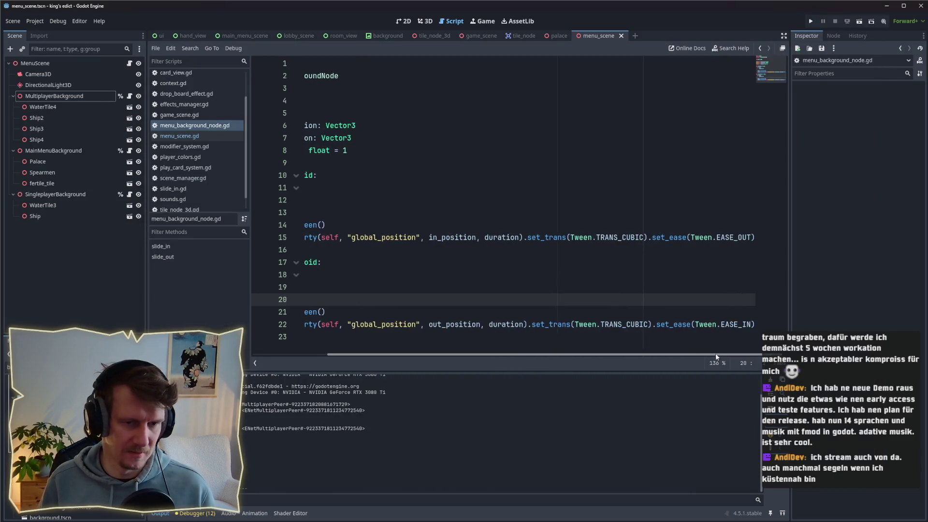
double_click(735, 237)
type("EAS")
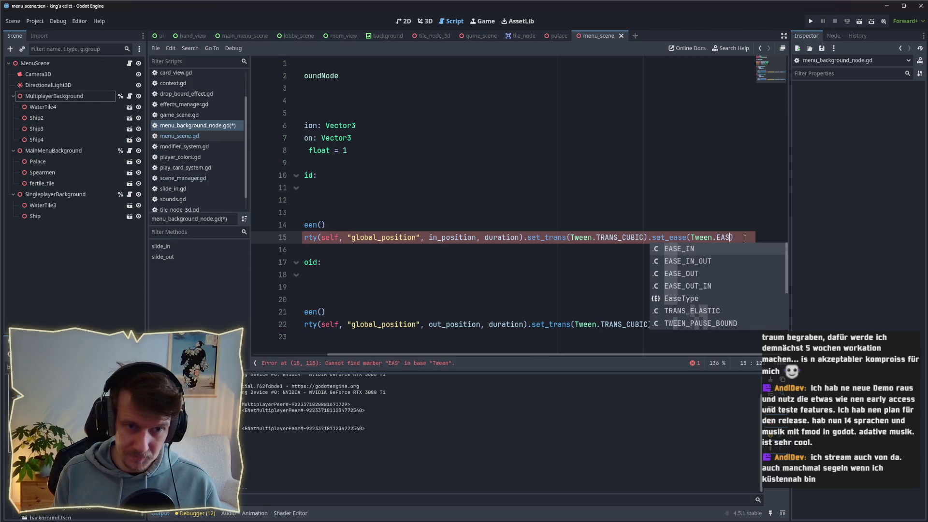
key("Down")
key("Return")
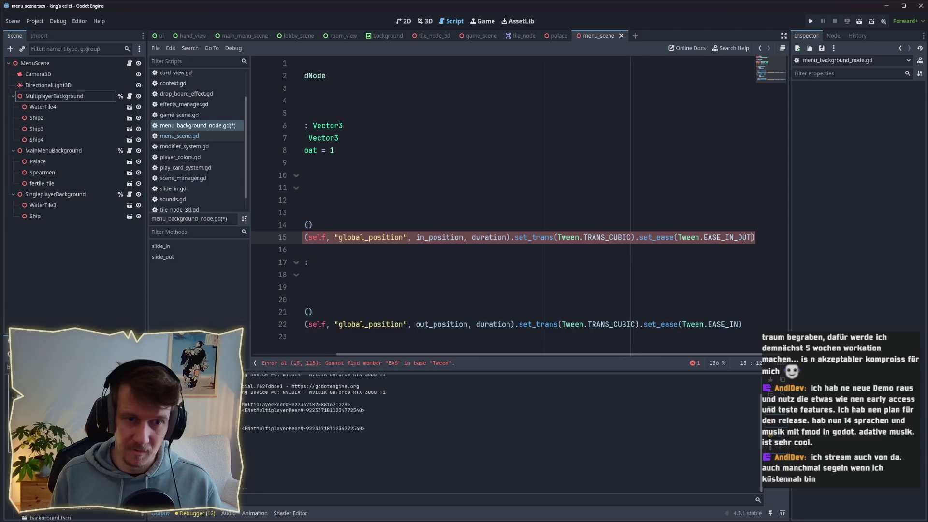
Step: Check the Tween ease constants documentation, save the script, and launch the game
double_click(713, 238)
left_click(710, 325, "ctrl")
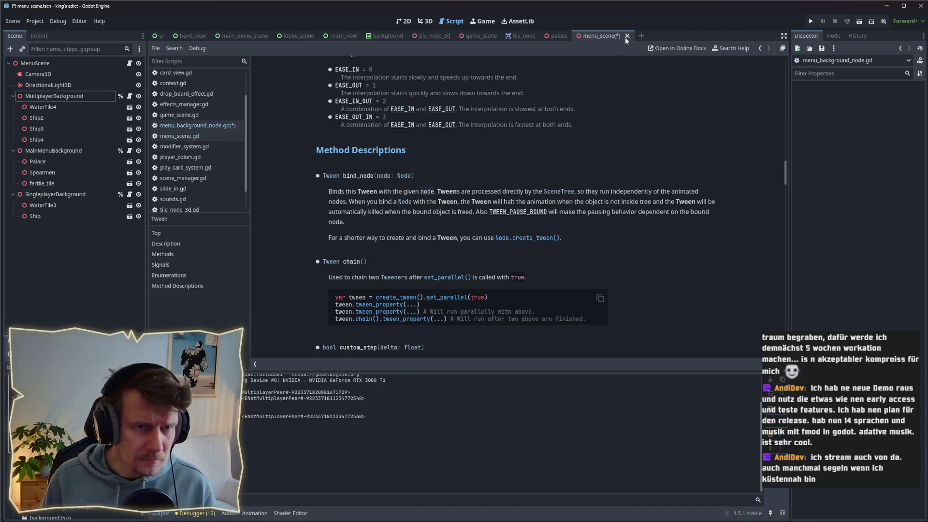
key("ctrl+s")
key("alt+Left")
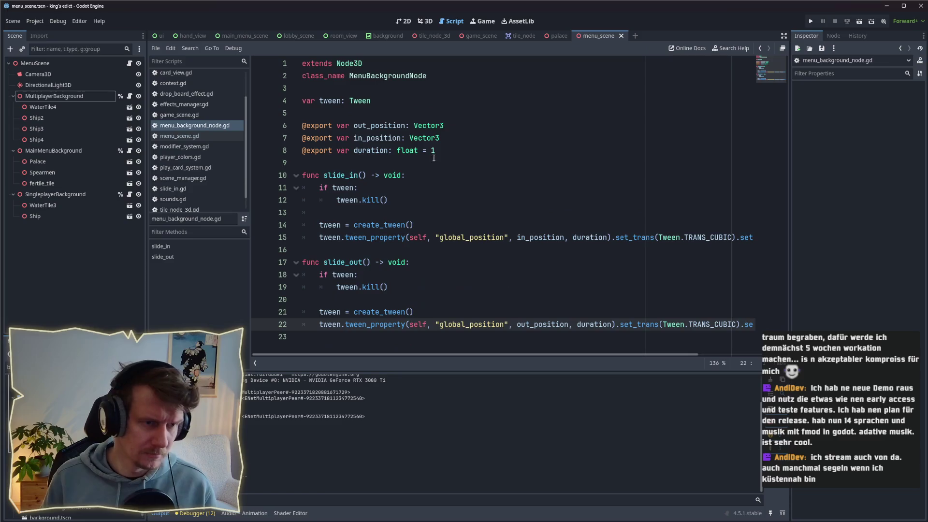
scroll(685, 351, "right", 5)
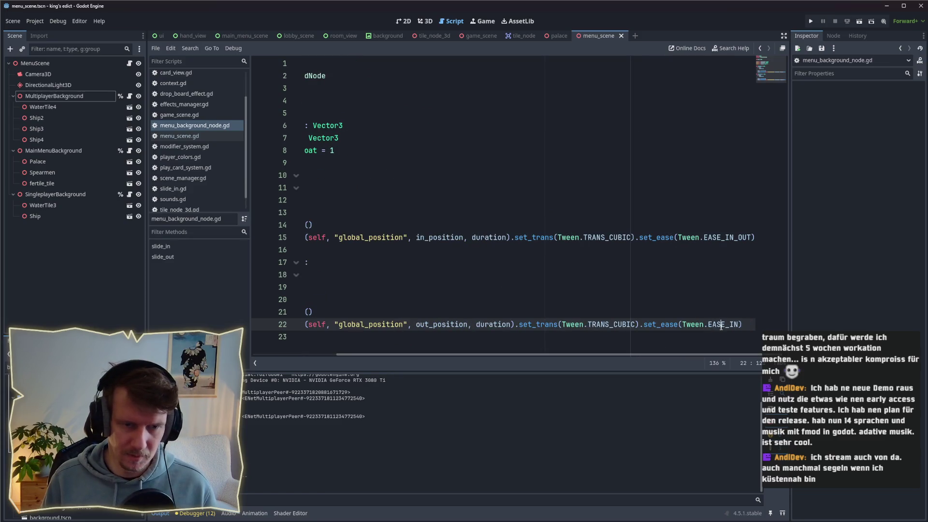
left_click(811, 22)
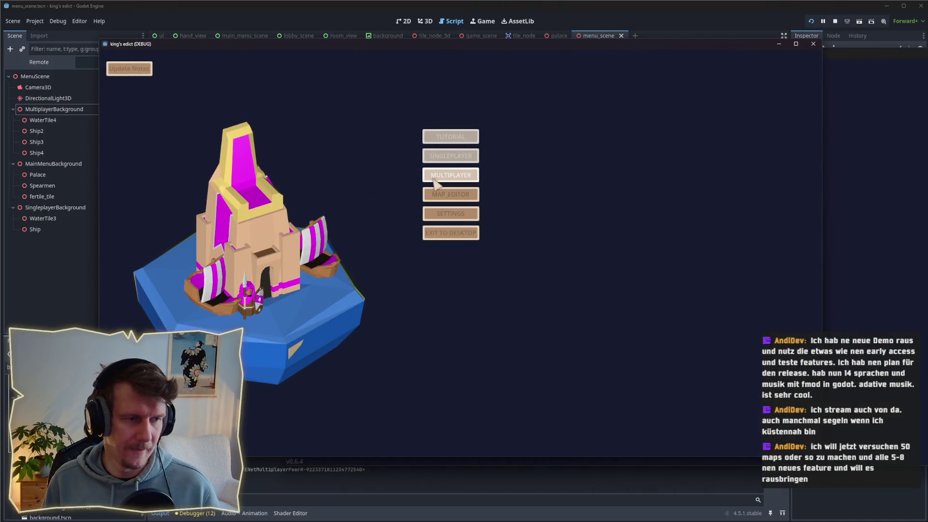
Step: Open MULTIPLAYER, return with Escape, open it again, then stop the game and refocus the script
left_click(433, 179)
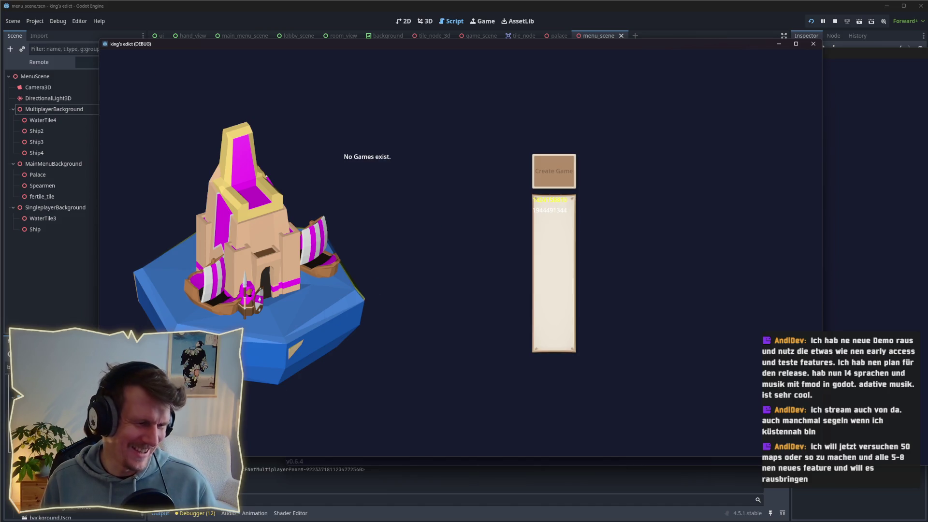
key("Escape")
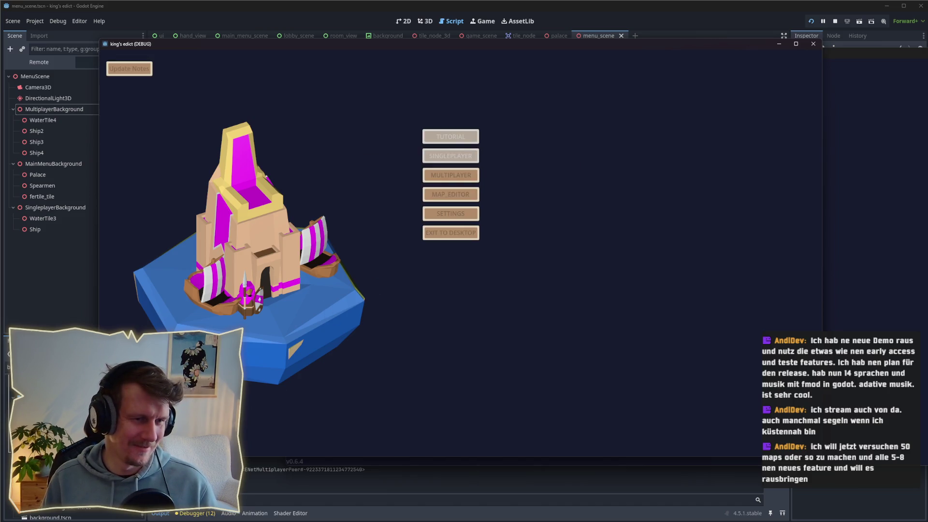
left_click(451, 176)
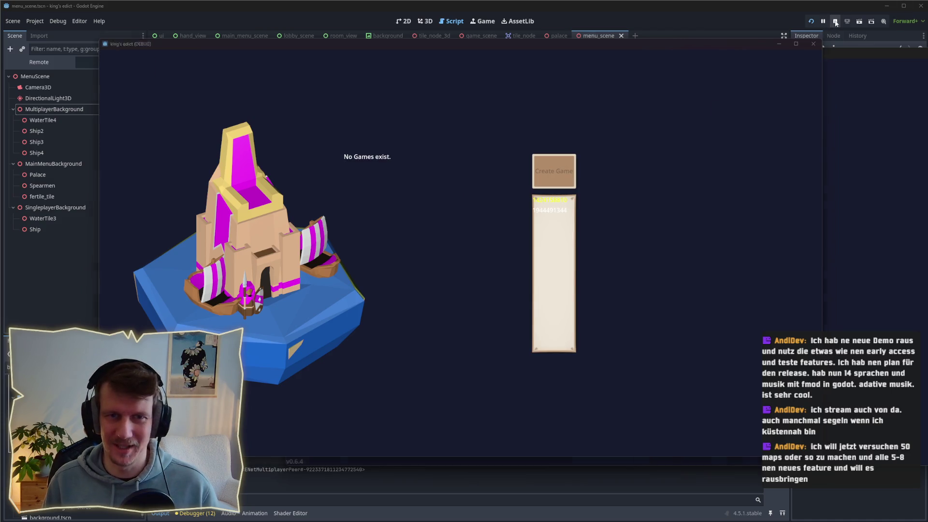
left_click(835, 23)
left_click(646, 276)
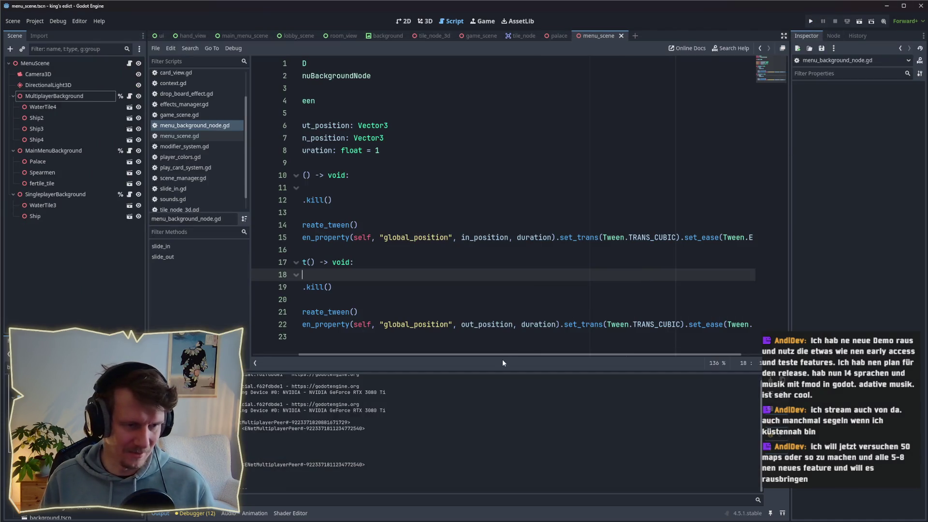
Step: Restore line 15's slide-in set_ease to Tween.EASE_OUT, undo the stray edit, and run the project
scroll(504, 354, "left", 3)
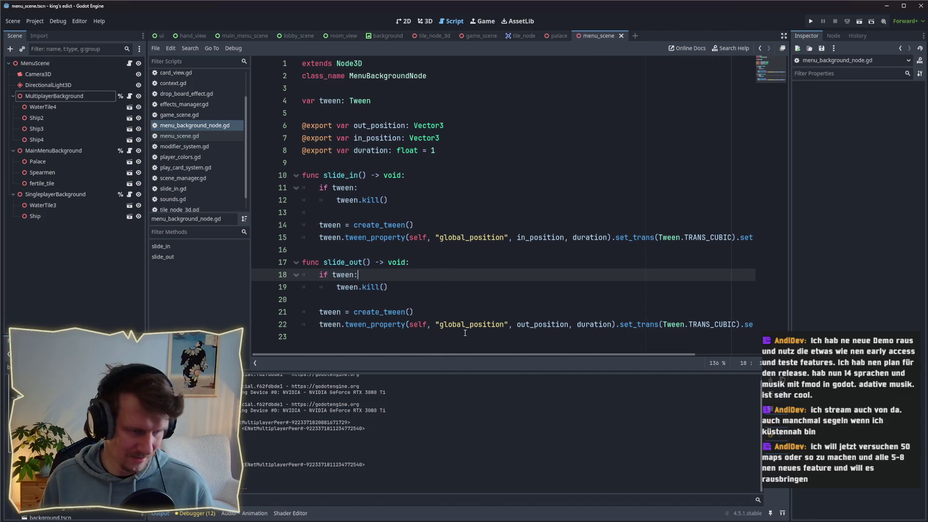
key("Down")
key("Down")
key("Down")
key("End")
key("Up")
key("Up")
key("Up")
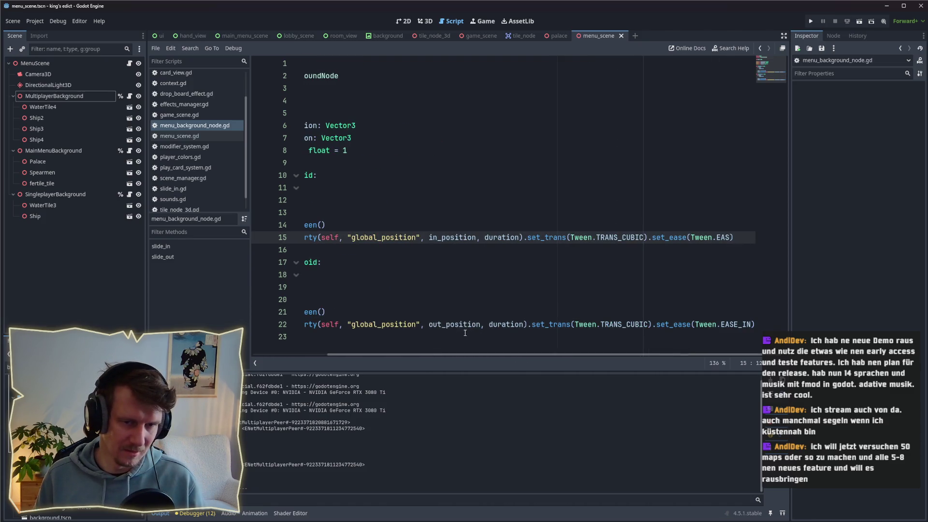
type("E_OUTs")
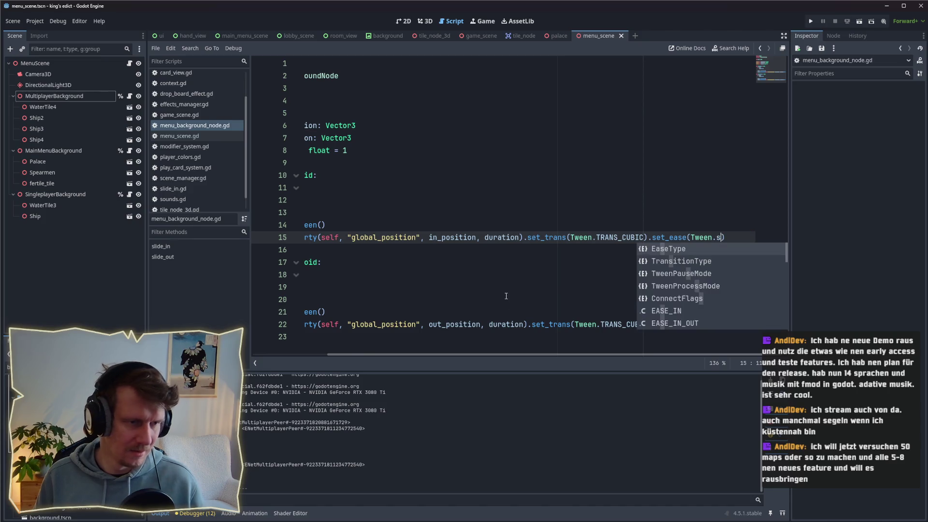
left_click(505, 289)
key("ctrl+z")
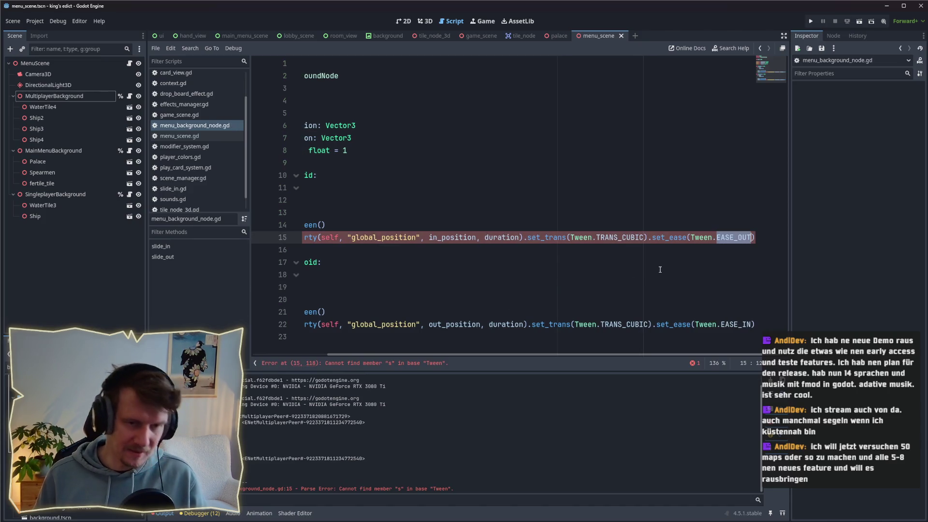
left_click(665, 269)
scroll(510, 356, "left", 3)
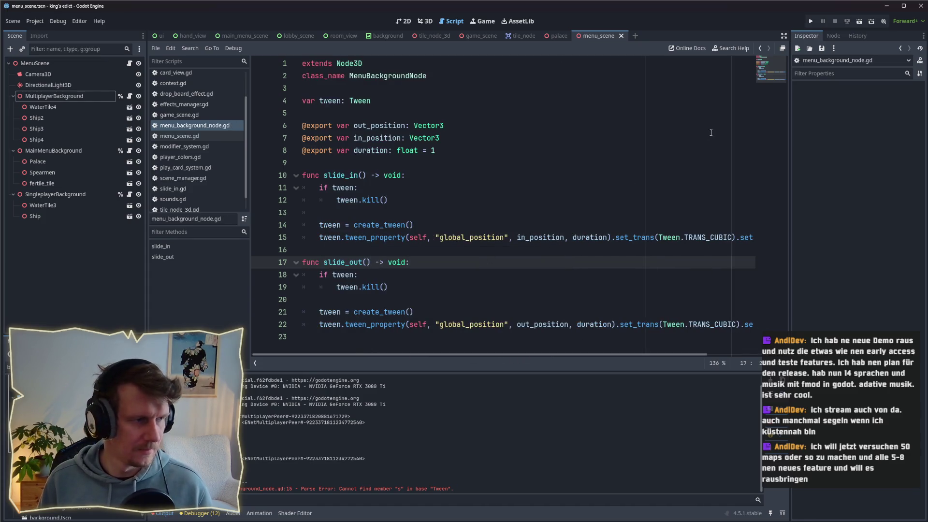
key("F5")
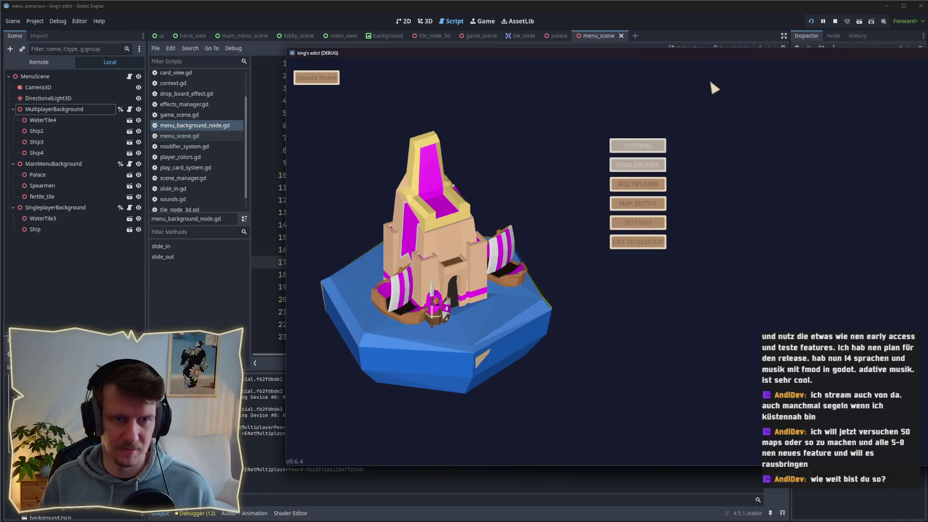
Step: Stop the game and set MultiplayerBackground's Out Position x to 10
left_click(512, 199)
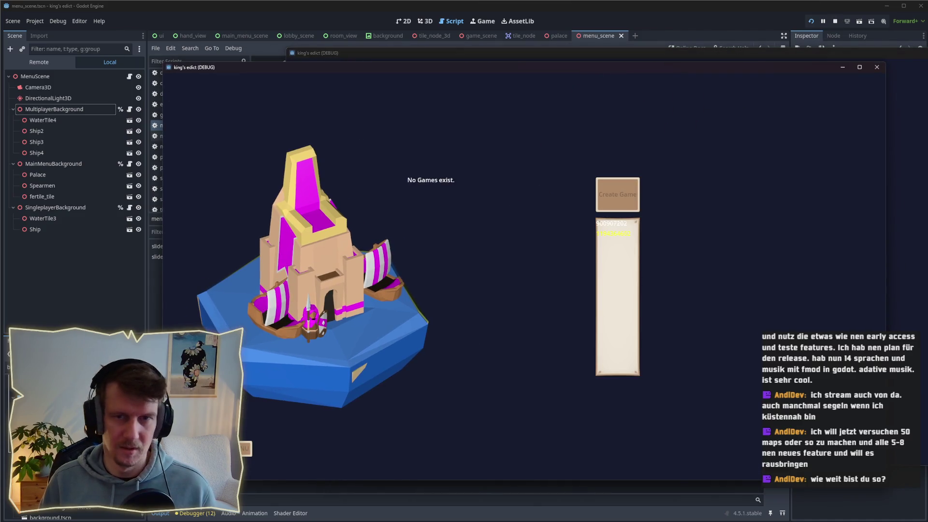
left_click(876, 67)
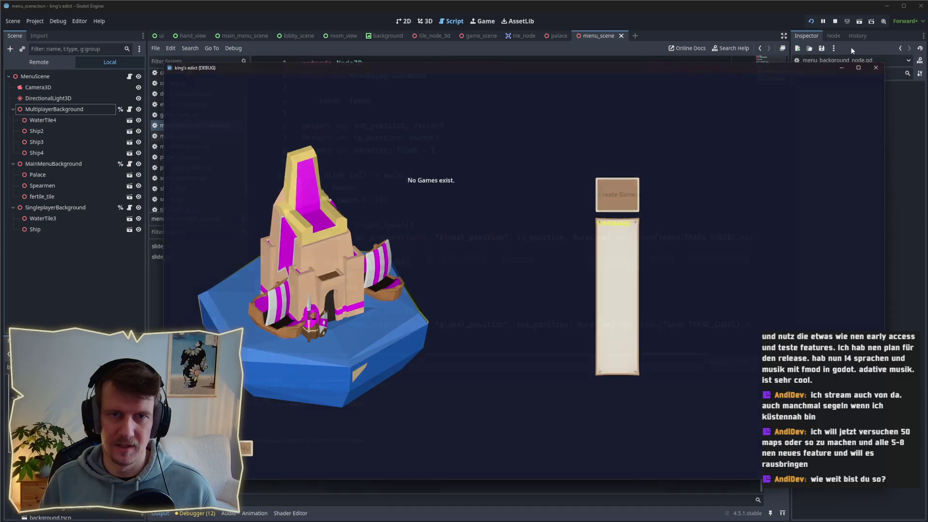
left_click(71, 97)
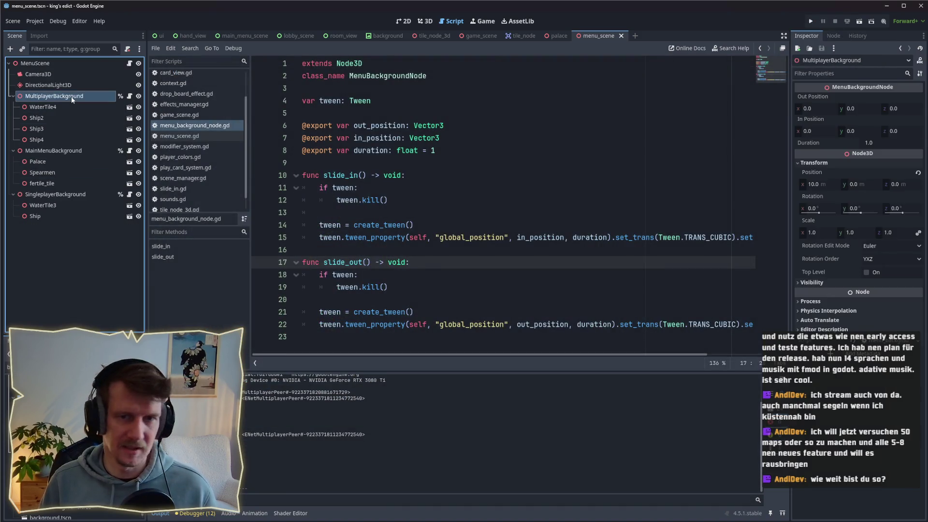
left_click(810, 107)
type("10")
key("Return")
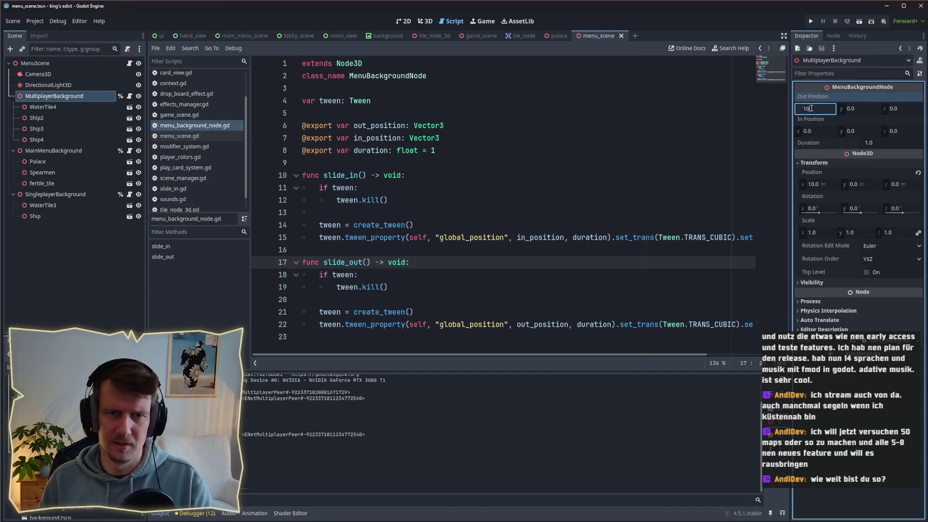
Step: Set MainMenuBackground's Out Position x to -10, save the scene, and relaunch the game
left_click(82, 152)
left_click(825, 108)
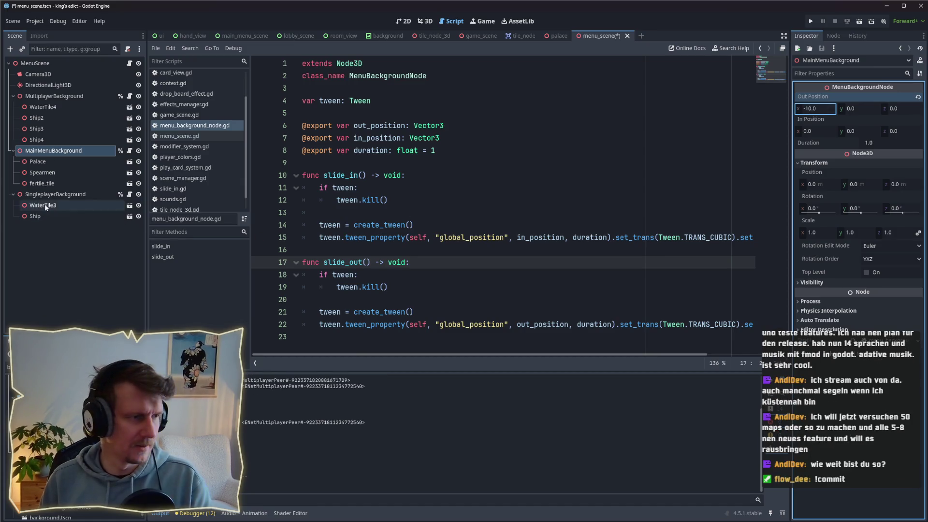
left_click(55, 194)
key("ctrl+s")
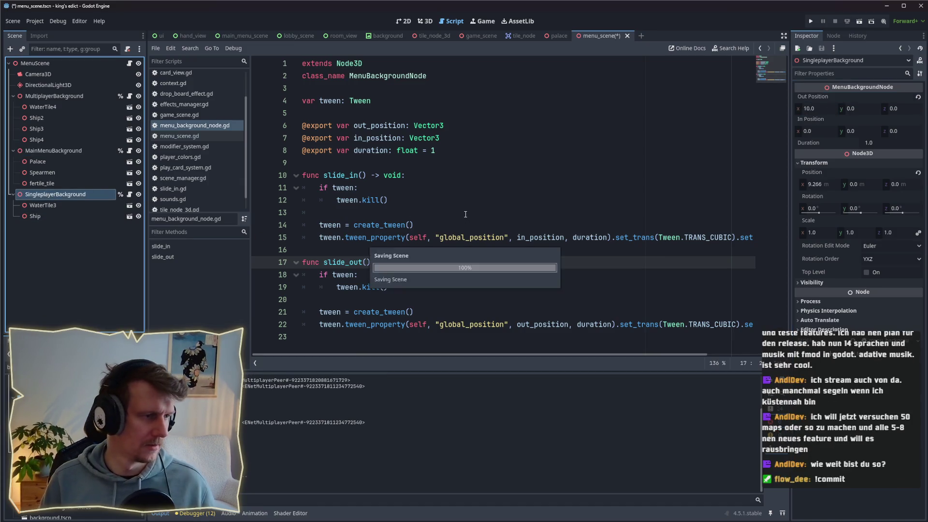
left_click(813, 21)
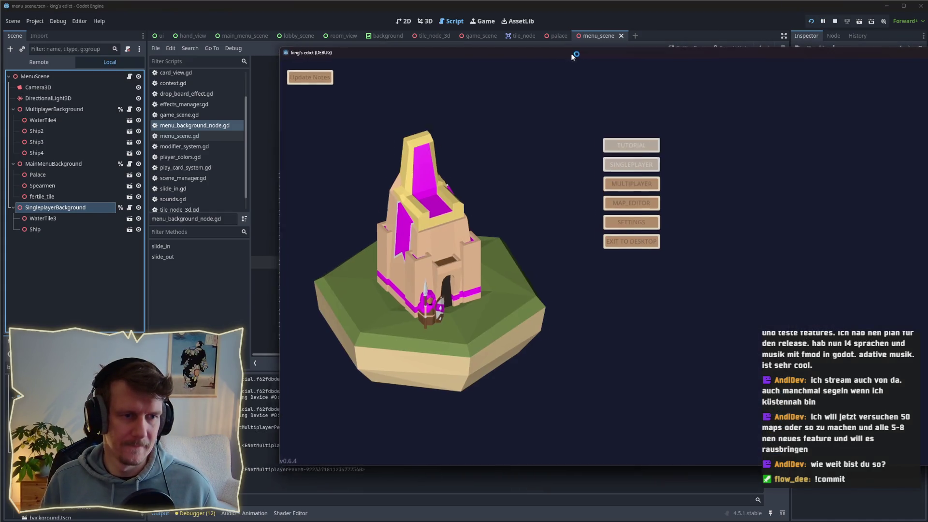
Step: Close the game and change line 15's ease from EASE_OUT to EASE_IN_OUT
left_click(458, 172)
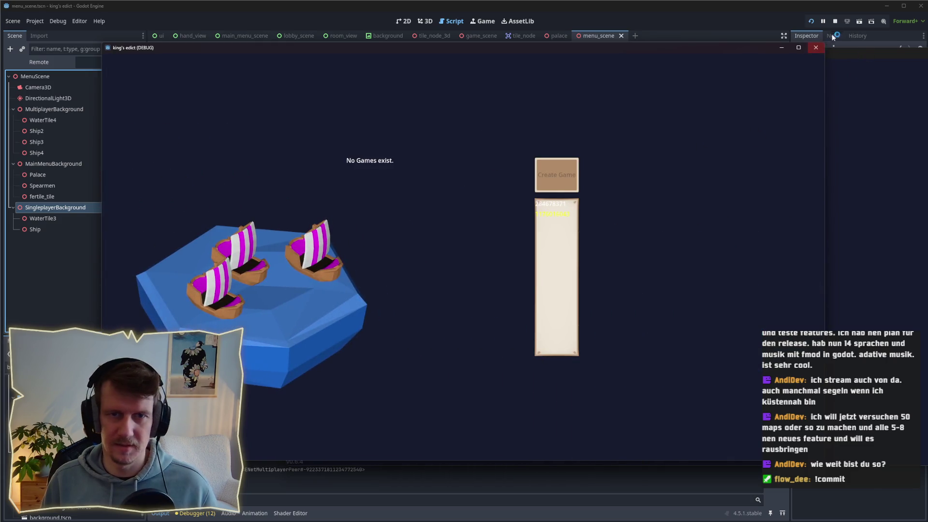
left_click(815, 47)
left_click_drag(672, 354, 744, 354)
double_click(739, 237)
type("EASE")
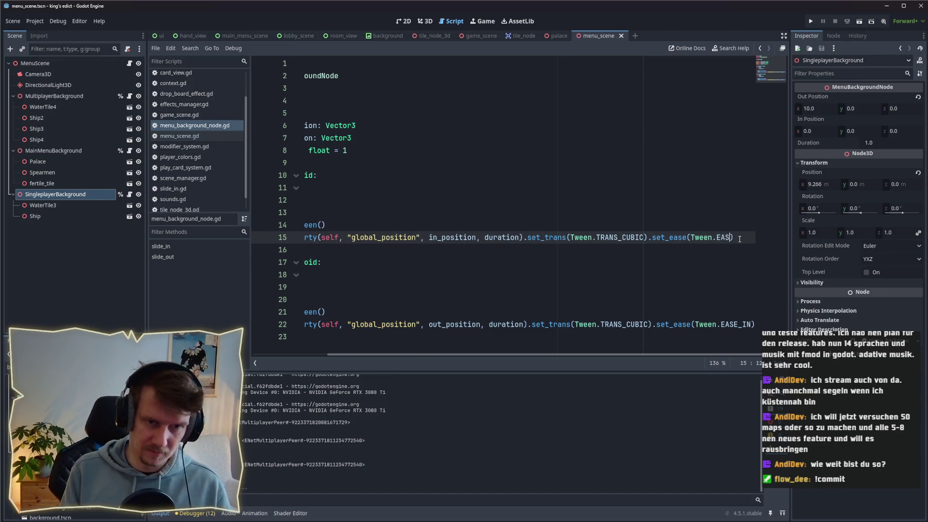
key("Down")
key("Down")
key("Return")
Step: Replace line 22's EASE_IN with EASE_IN_OUT and run the project
double_click(727, 237)
key("ctrl+c")
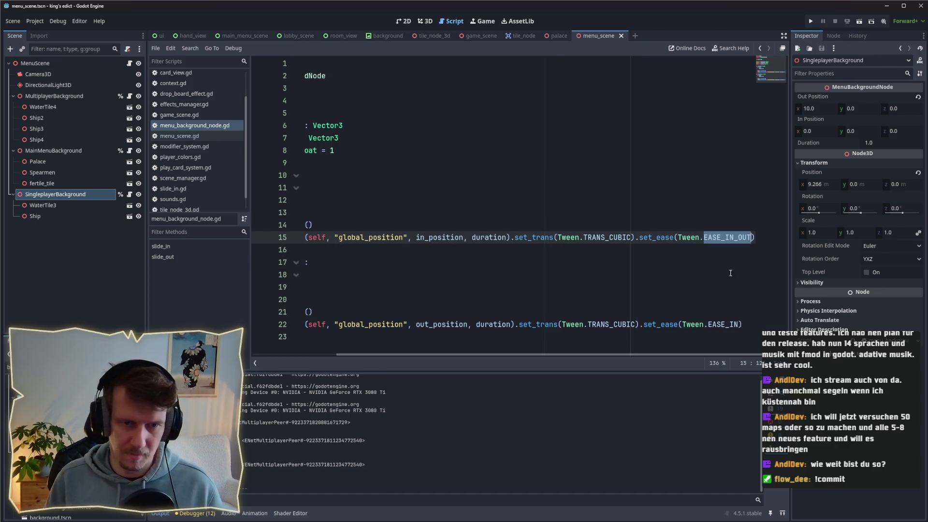
double_click(710, 324)
key("ctrl+v")
left_click(815, 20)
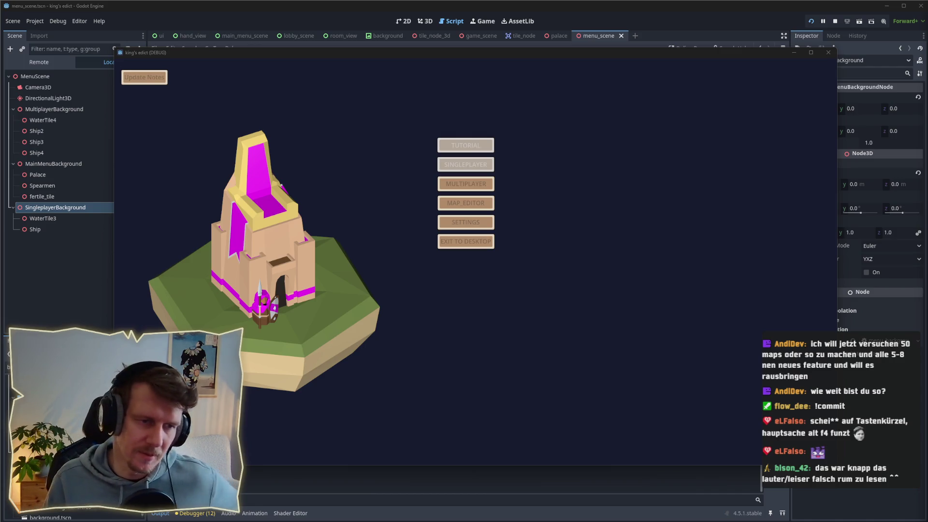
Step: Toggle between main menu and multiplayer lobby four times, then maximize the game window on the lobby
left_click(488, 183)
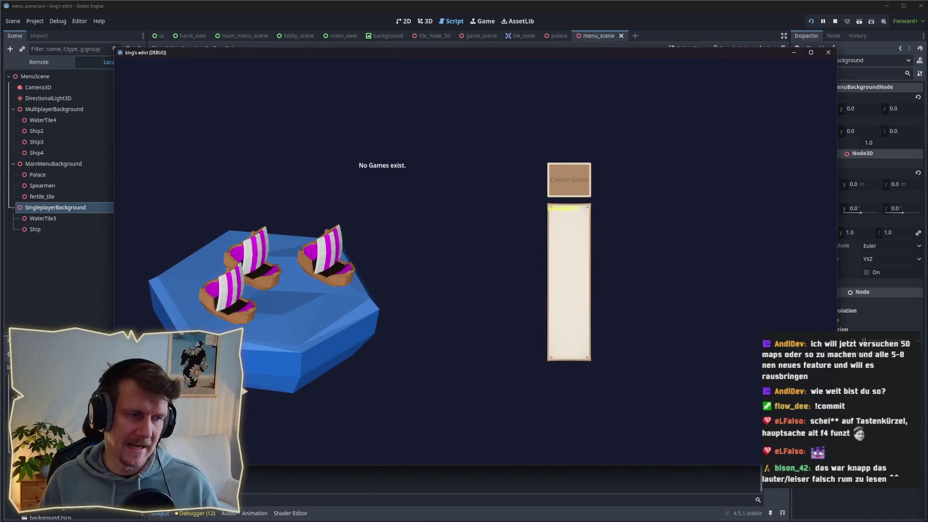
key("Escape")
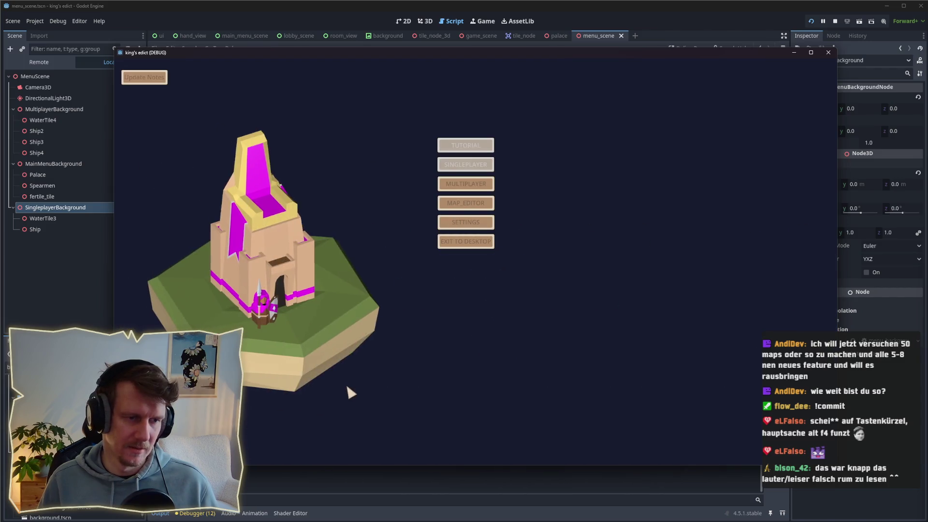
left_click(455, 187)
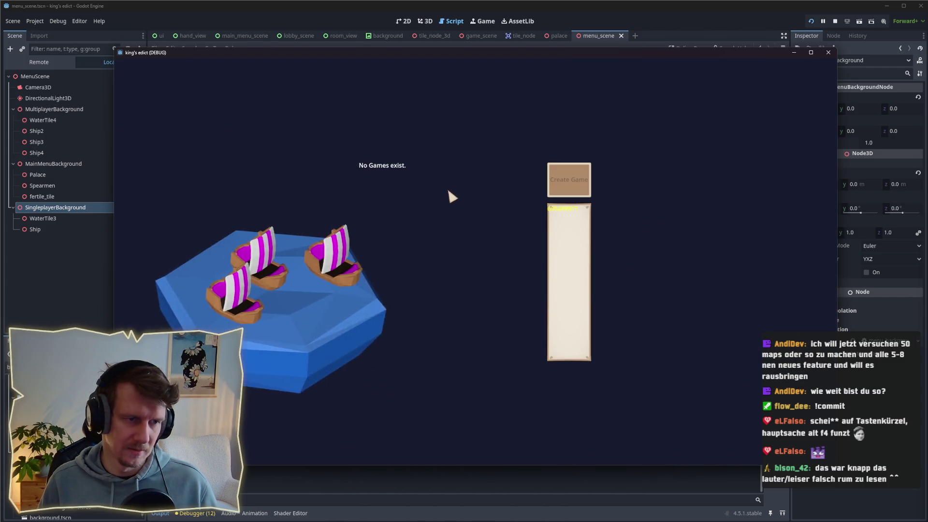
key("Escape")
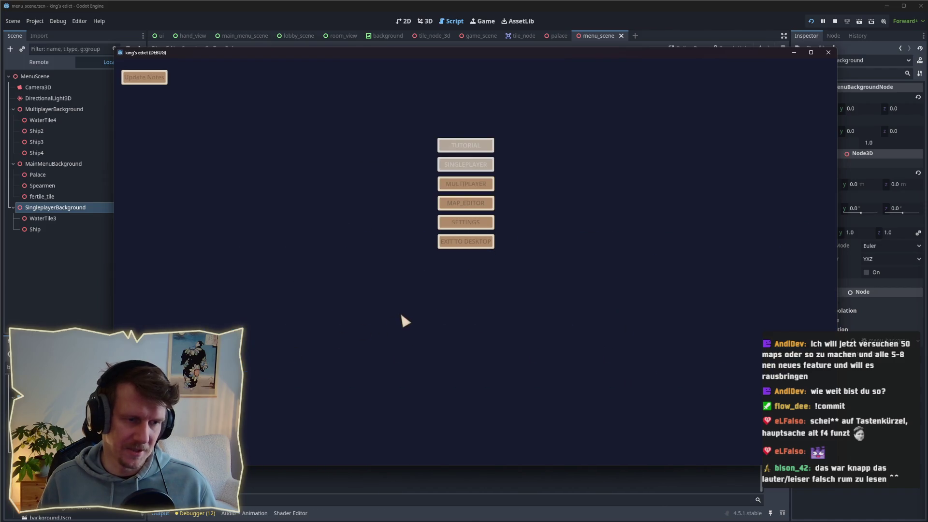
left_click(463, 184)
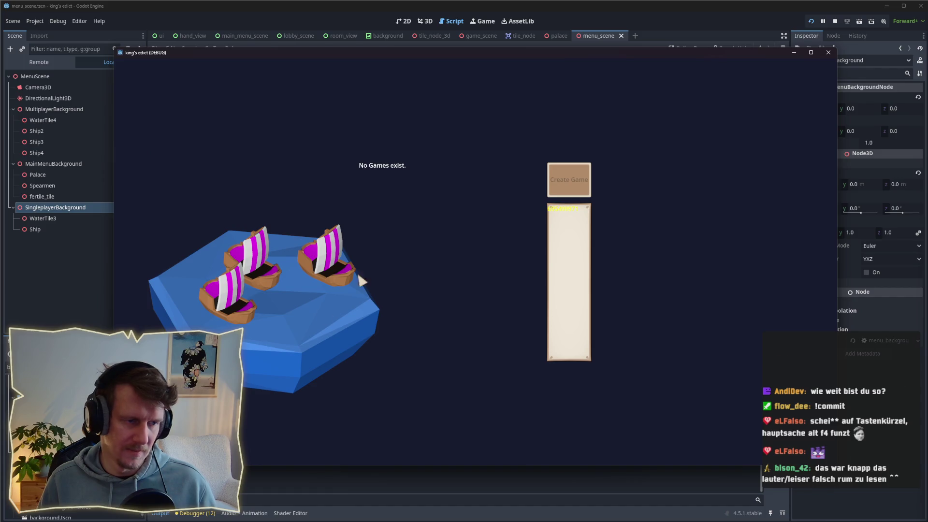
key("Escape")
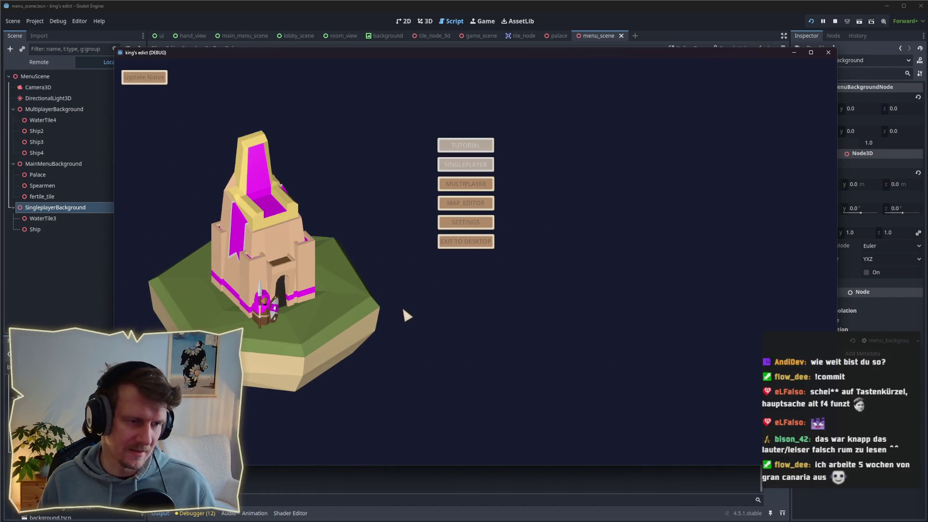
left_click(467, 183)
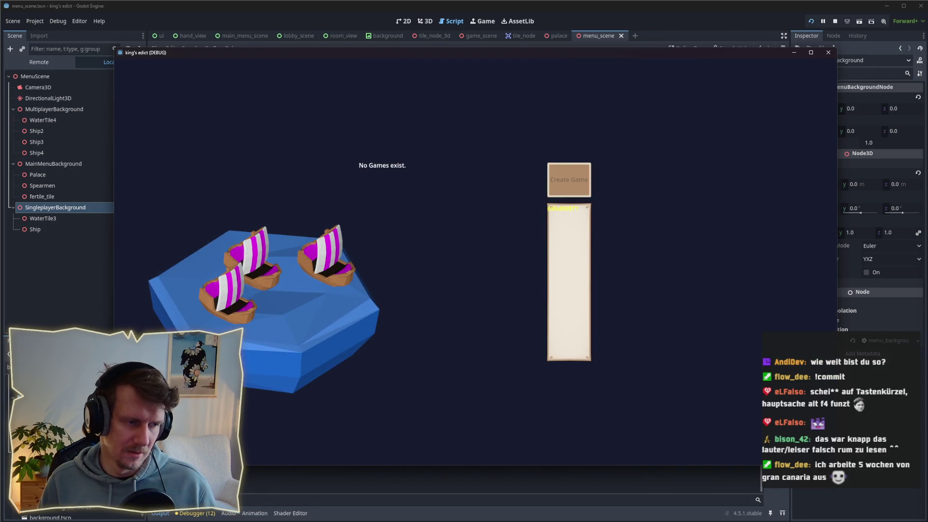
left_click(811, 53)
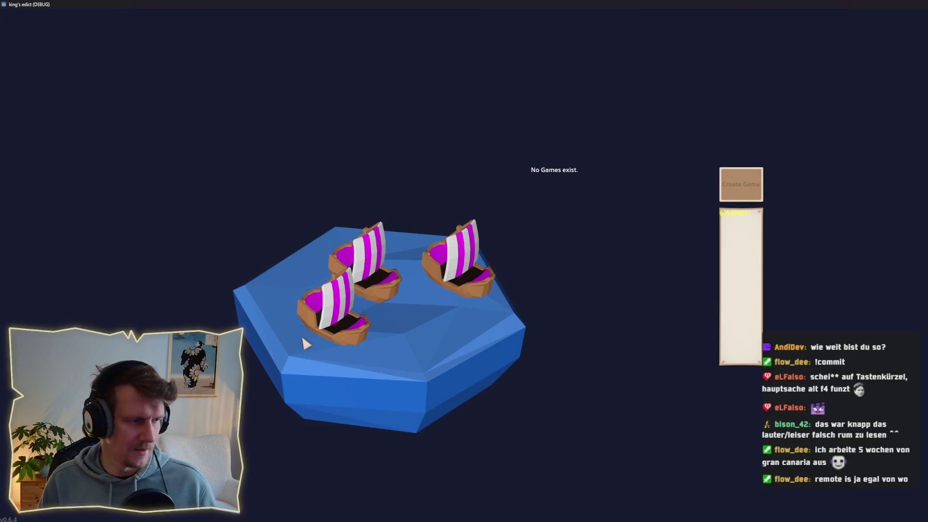
Step: Return from the lobby to the main menu and open the map editor
key("Escape")
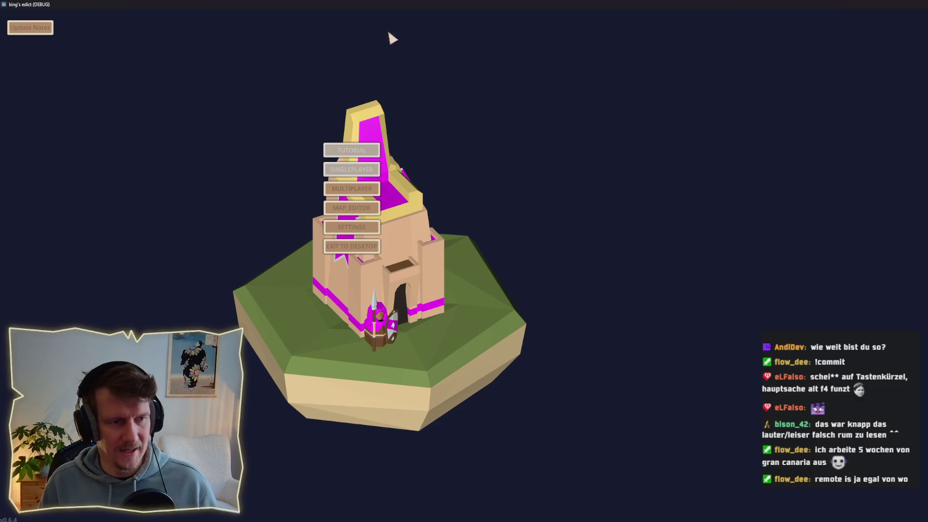
left_click(348, 249)
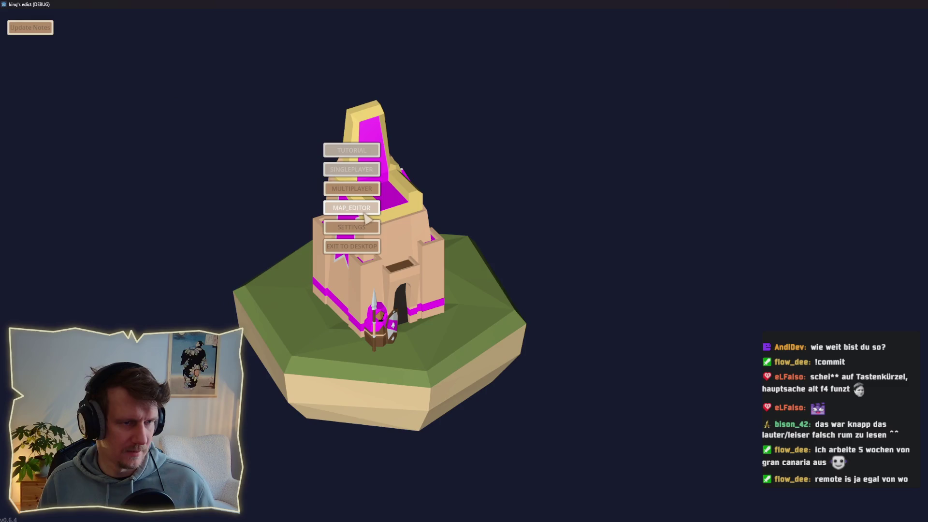
left_click(364, 209)
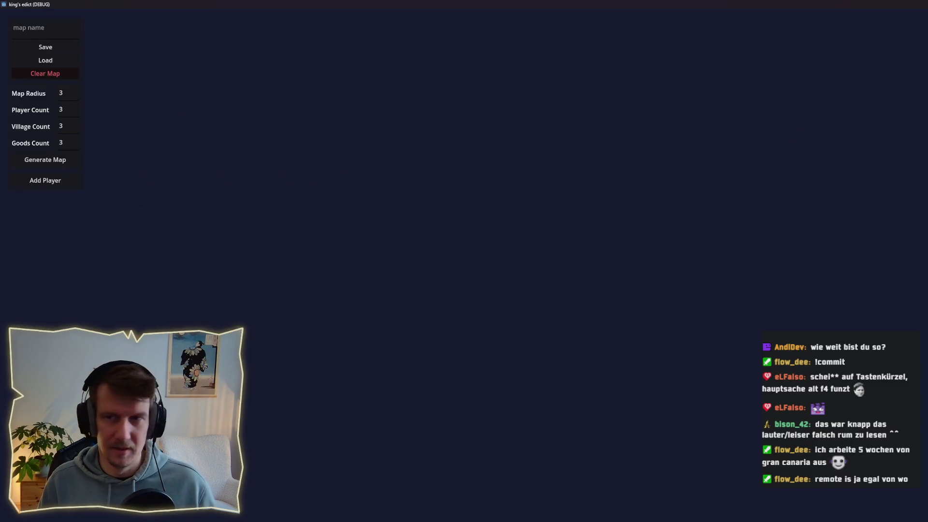
Step: Place sixteen sand hex tiles in a cluster on the empty map
left_click(599, 203)
left_click(566, 257)
left_click(647, 228)
left_click(582, 228)
left_click(615, 285)
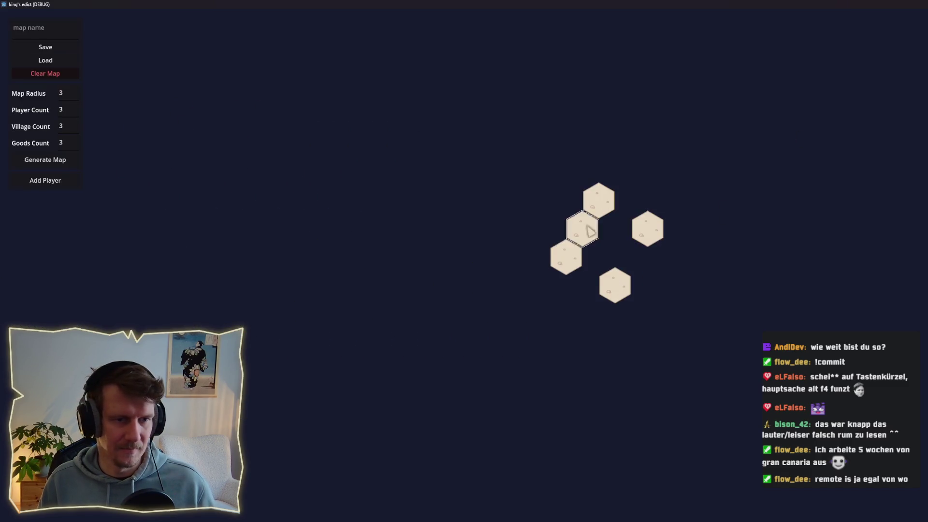
left_click(630, 257)
left_click(615, 228)
left_click(598, 256)
left_click(583, 285)
left_click(534, 257)
left_click(549, 228)
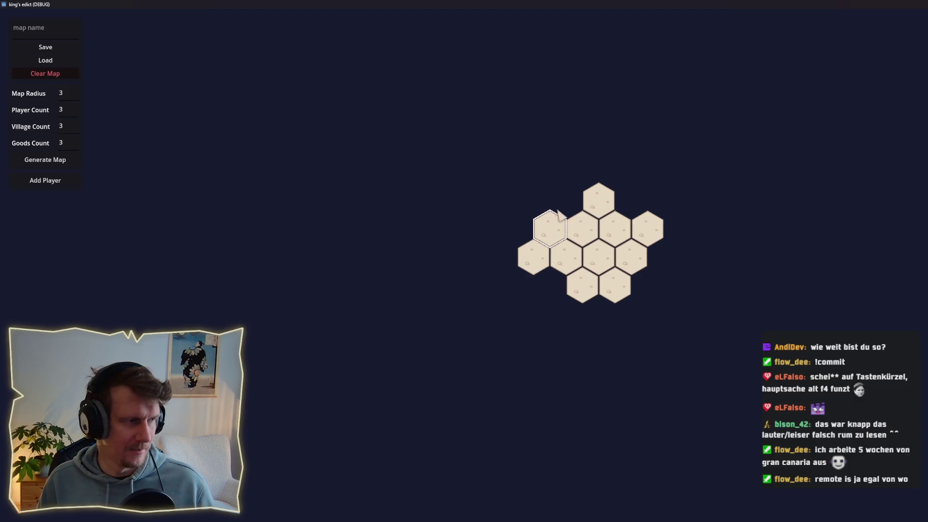
left_click(565, 200)
left_click(630, 200)
left_click(550, 285)
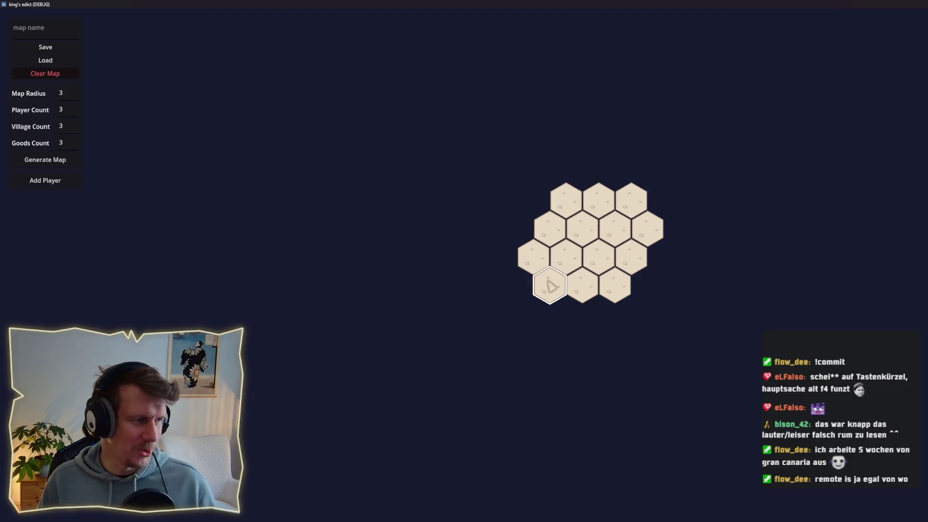
left_click(566, 313)
left_click(598, 313)
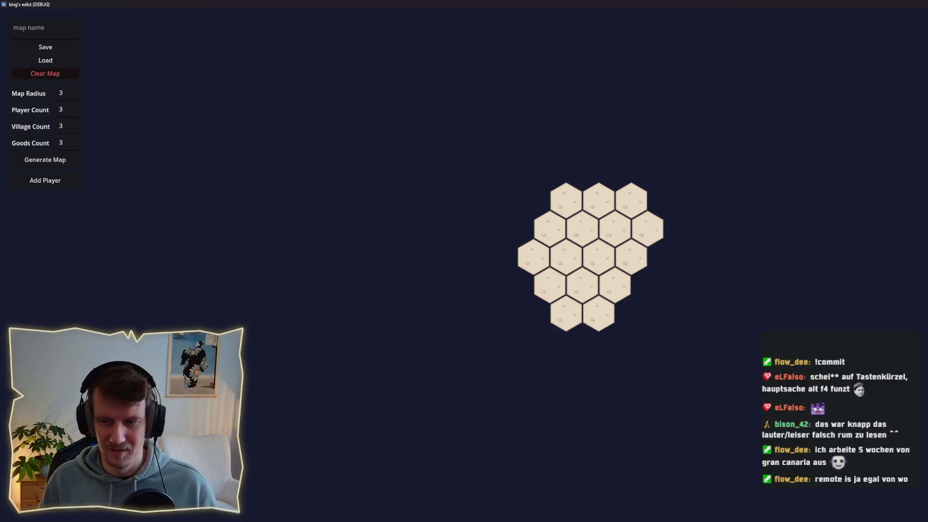
Step: Leave the map editor for the main menu, reopen and leave it again, then exit to desktop
key("Escape")
left_click(632, 220)
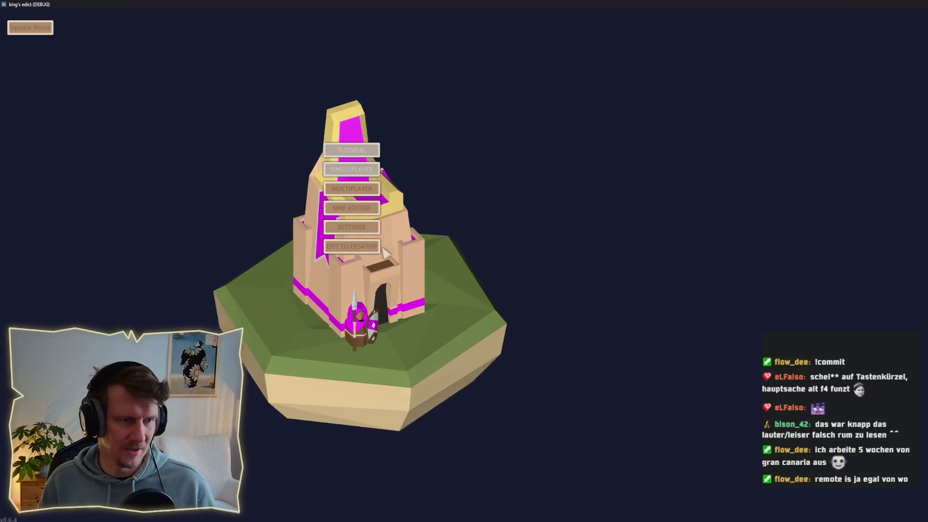
left_click(361, 208)
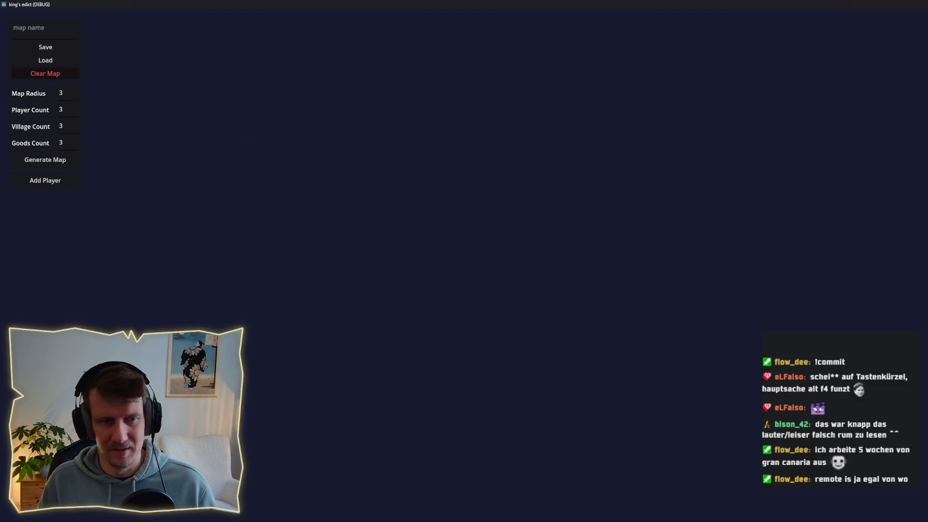
key("Escape")
left_click(637, 222)
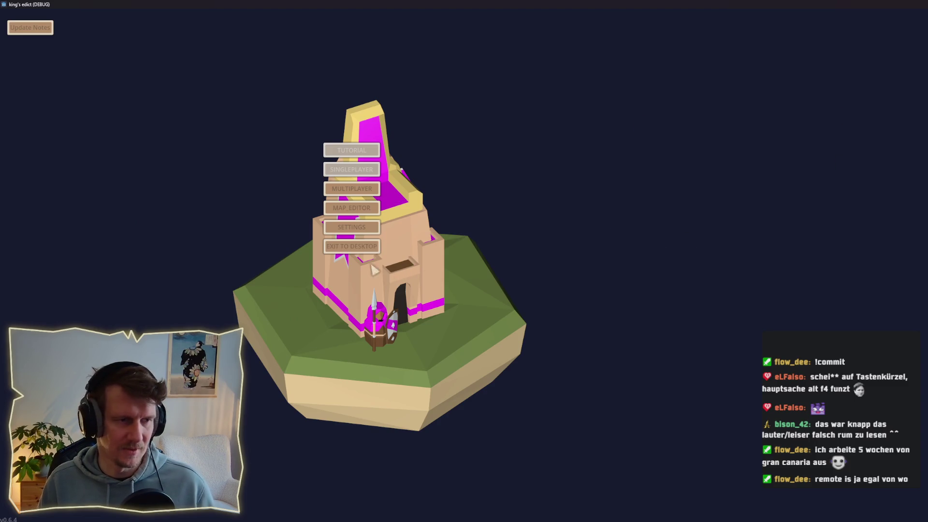
left_click(333, 248)
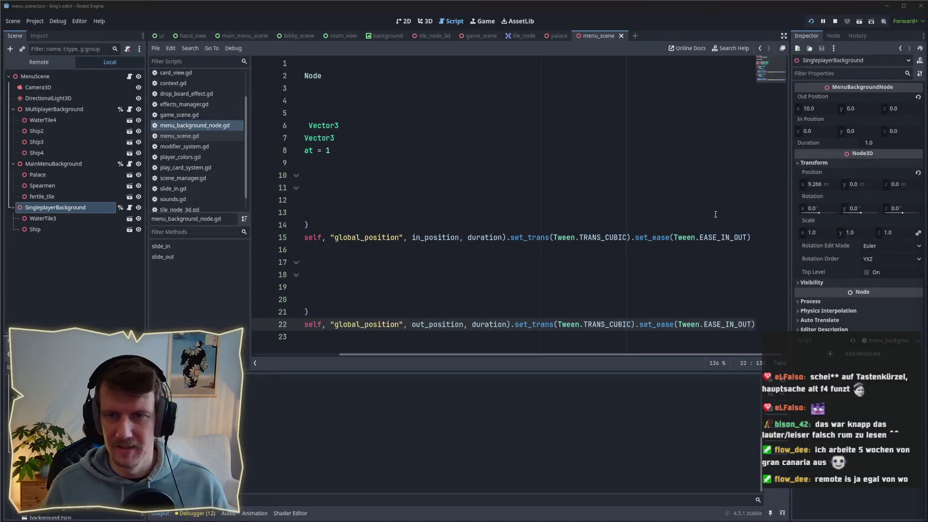